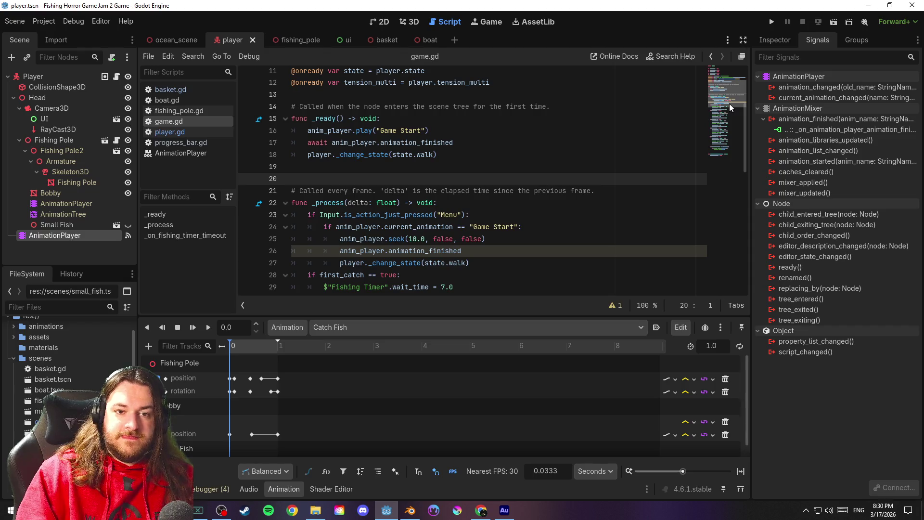
Review the _ready code in game.gd, then run the project for a playtest
click(461, 168)
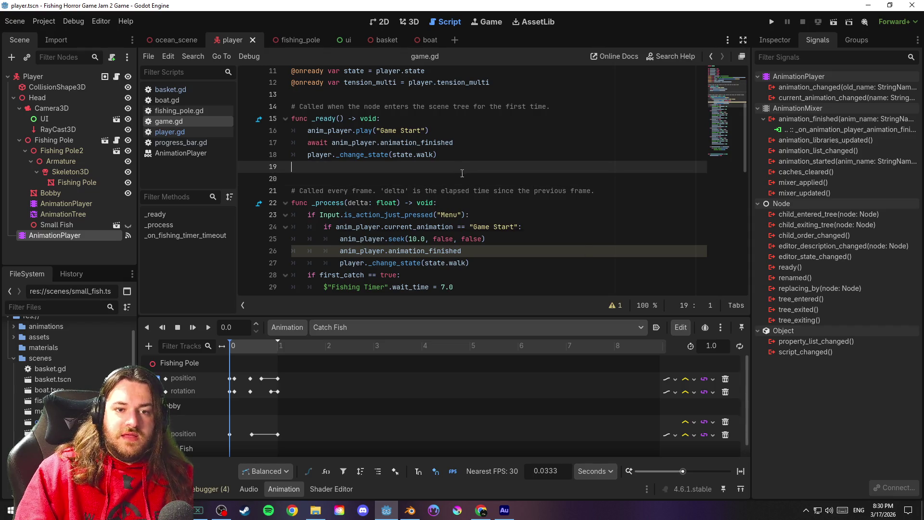
click(470, 148)
click(454, 132)
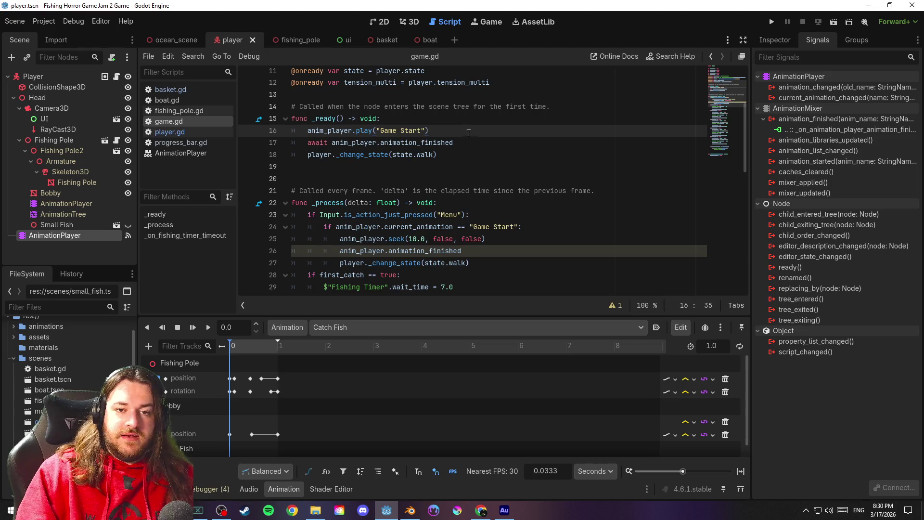
key(Down)
key(Up)
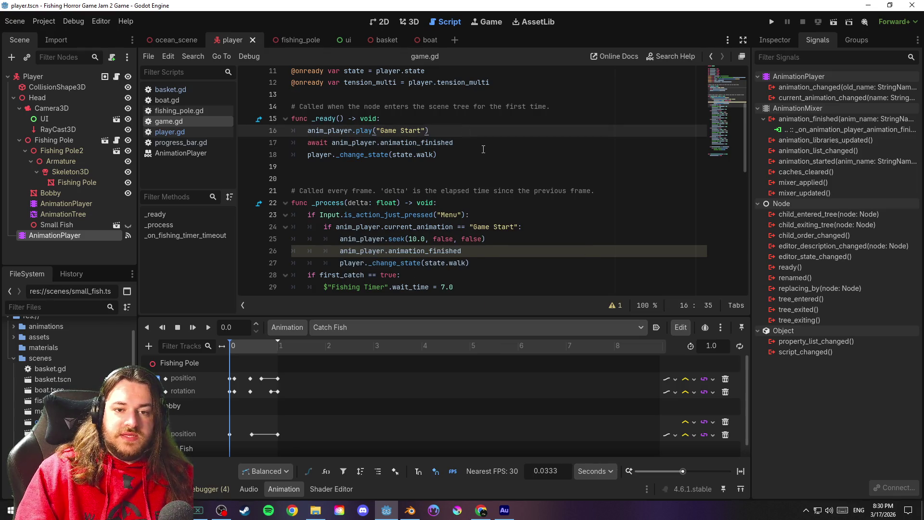
click(484, 154)
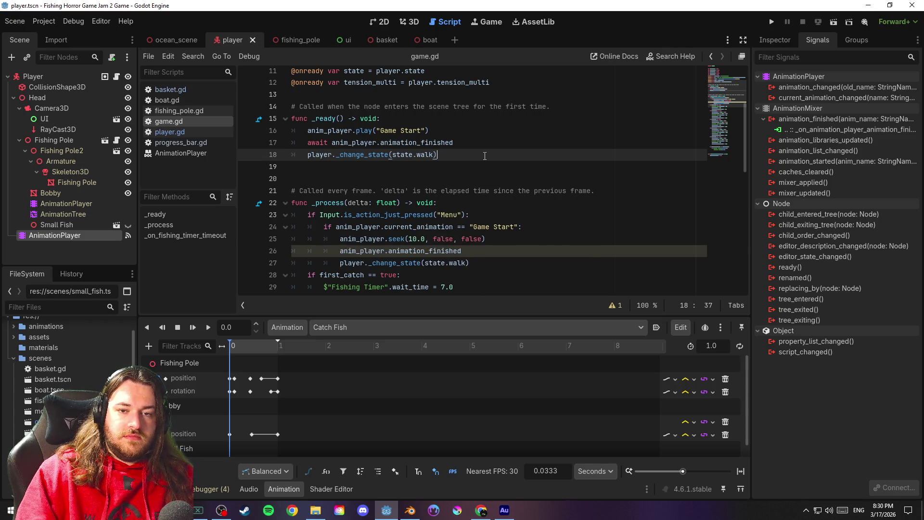
click(771, 22)
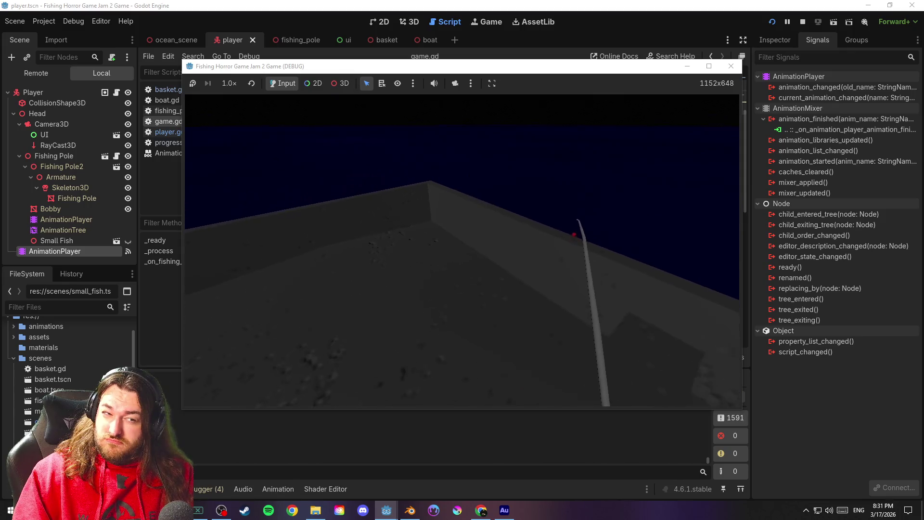
Switch back to the editor from the game and stop the running project
key(alt+Tab)
click(803, 22)
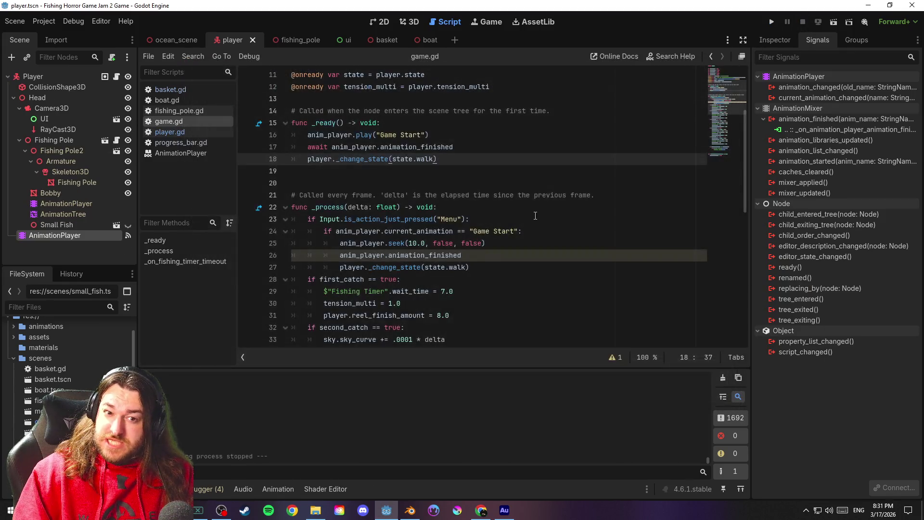
Stop the game and save the scene with Ctrl+S
click(473, 180)
drag(731, 91, 726, 265)
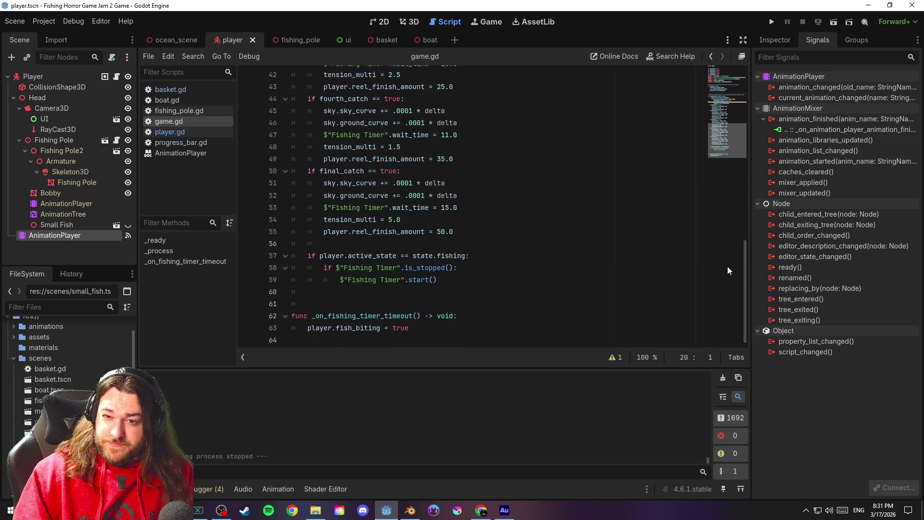
click(447, 305)
key(ctrl+s)
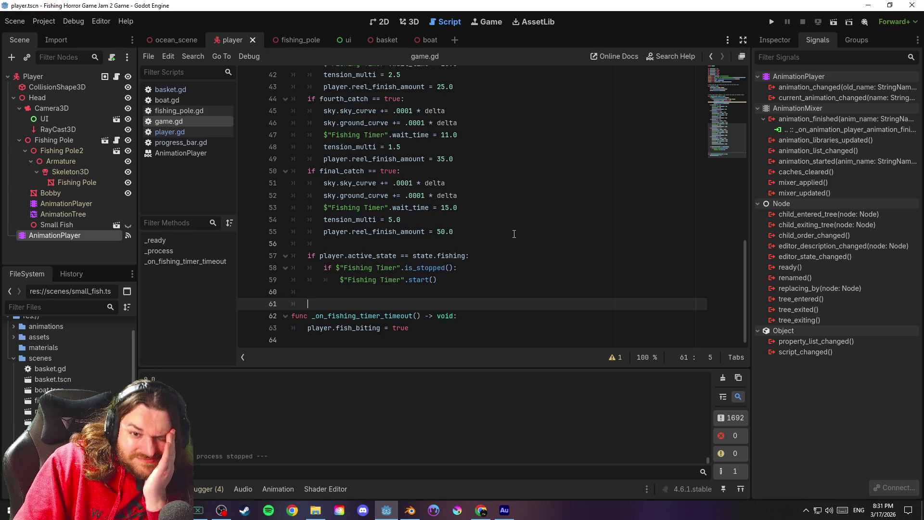
scroll(515, 236, up, 6)
scroll(514, 233, up, 3)
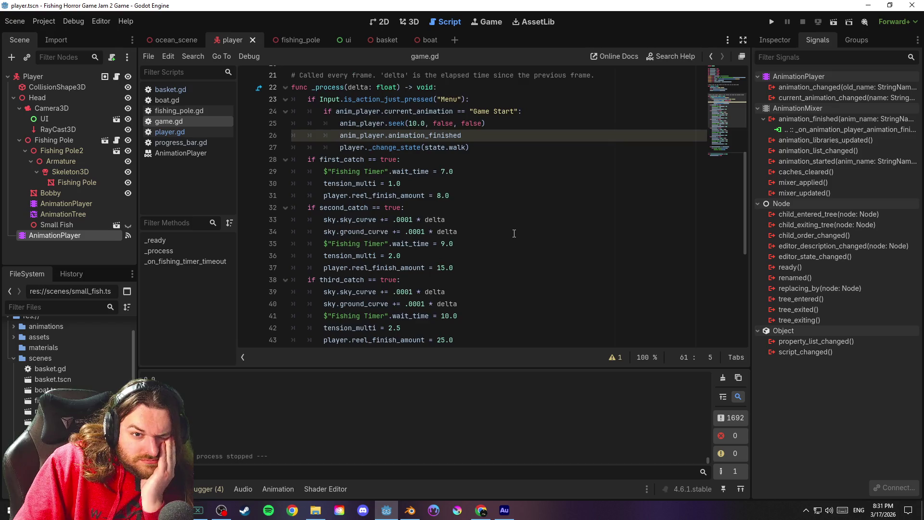
Open player.gd and delete the have_fish = true line from the caught state
click(195, 131)
scroll(550, 243, down, 20)
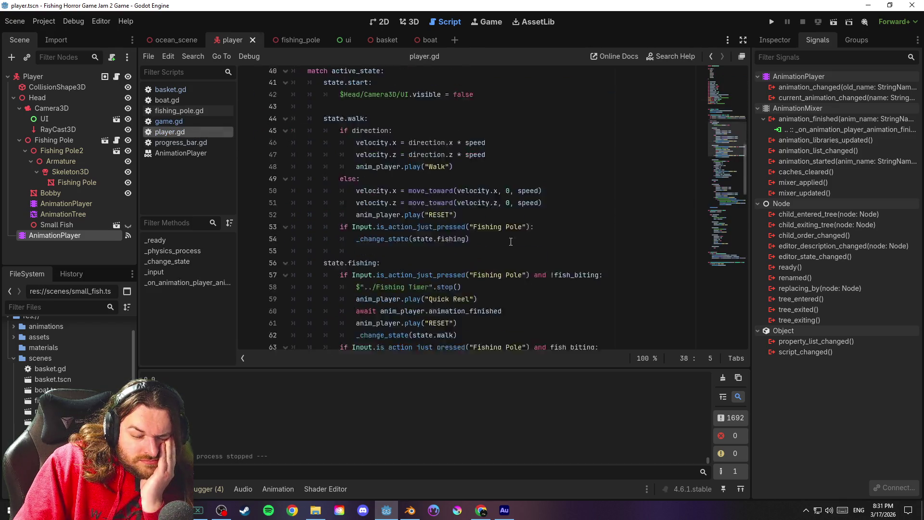
scroll(539, 242, up, 3)
click(451, 283)
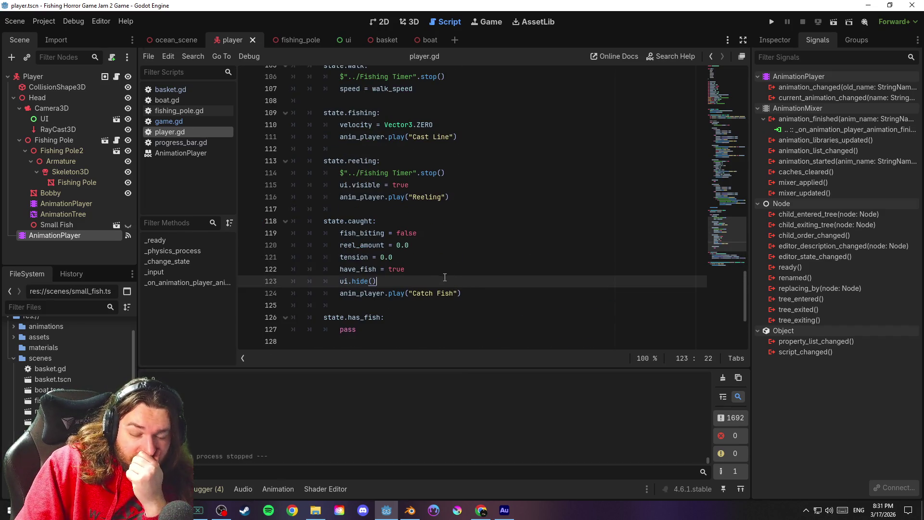
click(441, 275)
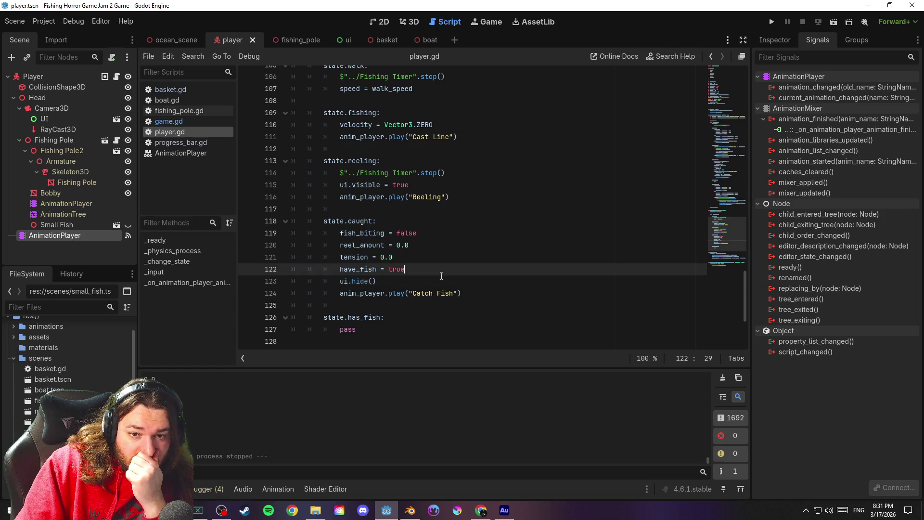
mouse_move(735, 227)
mouse_down()
mouse_move(748, 68)
mouse_move(760, 279)
mouse_up()
drag(419, 126, 264, 125)
key(BackSpace)
key(BackSpace)
Delete the var have_fish = false declaration at the top of player.gd
mouse_move(735, 238)
mouse_down()
mouse_move(735, 74)
mouse_move(735, 85)
mouse_up()
drag(395, 127, 247, 126)
key(BackSpace)
key(BackSpace)
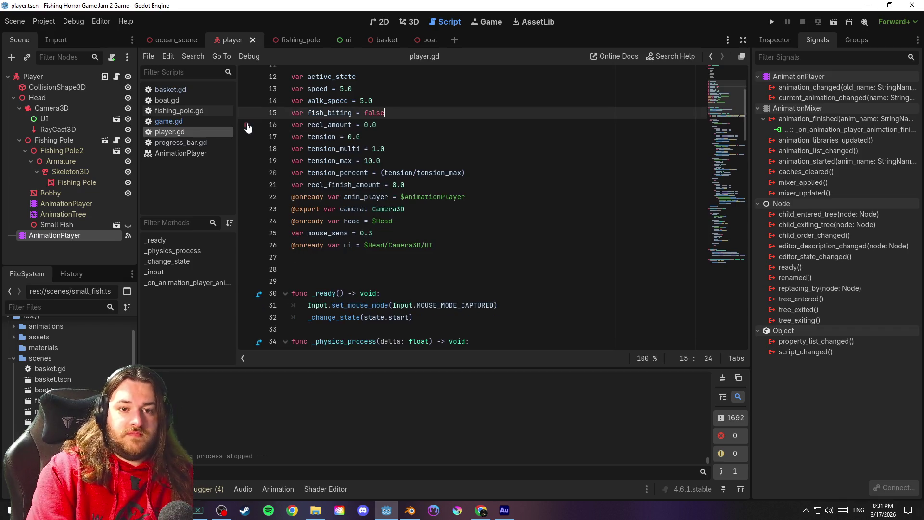
click(736, 85)
mouse_move(736, 82)
mouse_down()
mouse_move(737, 186)
mouse_move(743, 173)
mouse_up()
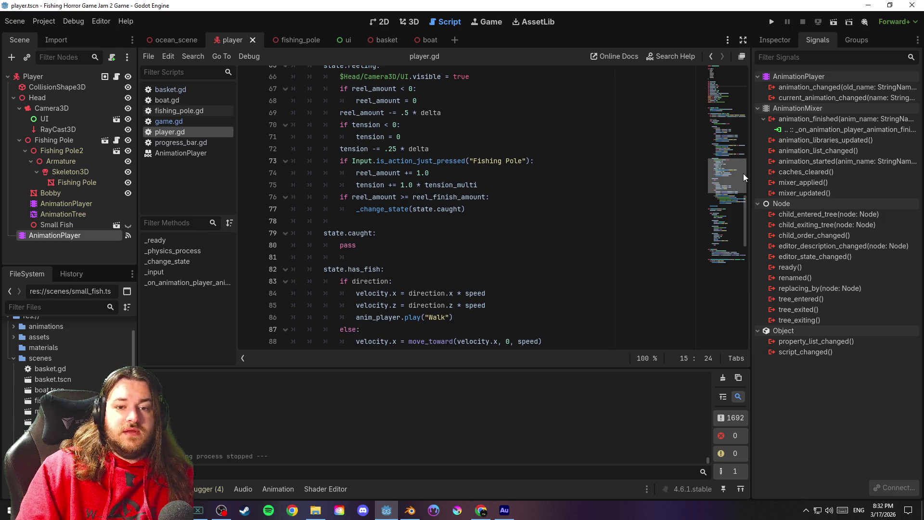
drag(743, 173, 755, 259)
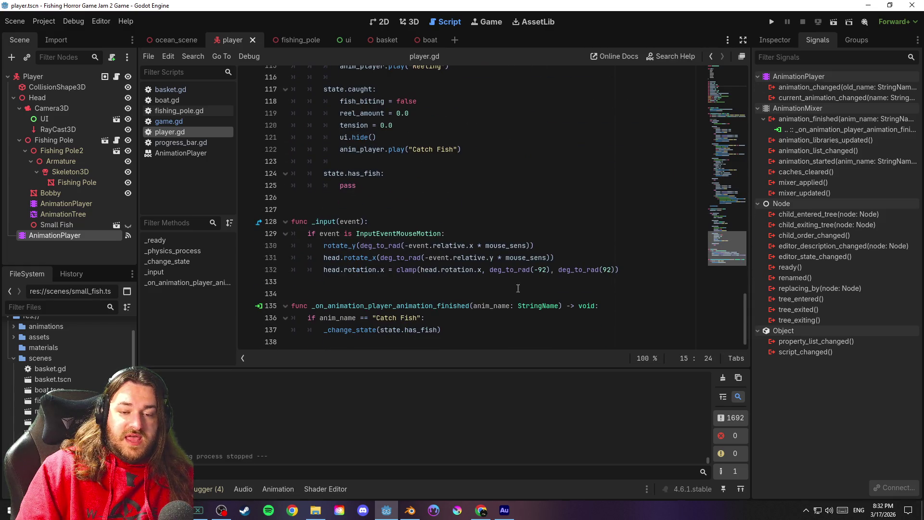
Remove the extra blank line above the animation-finished handler and save
click(436, 286)
key(ctrl+s)
key(BackSpace)
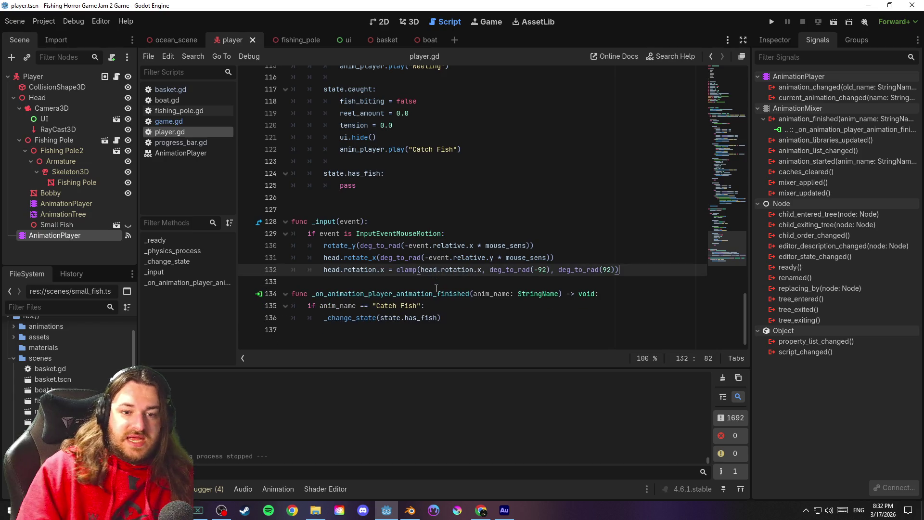
click(436, 294)
click(473, 282)
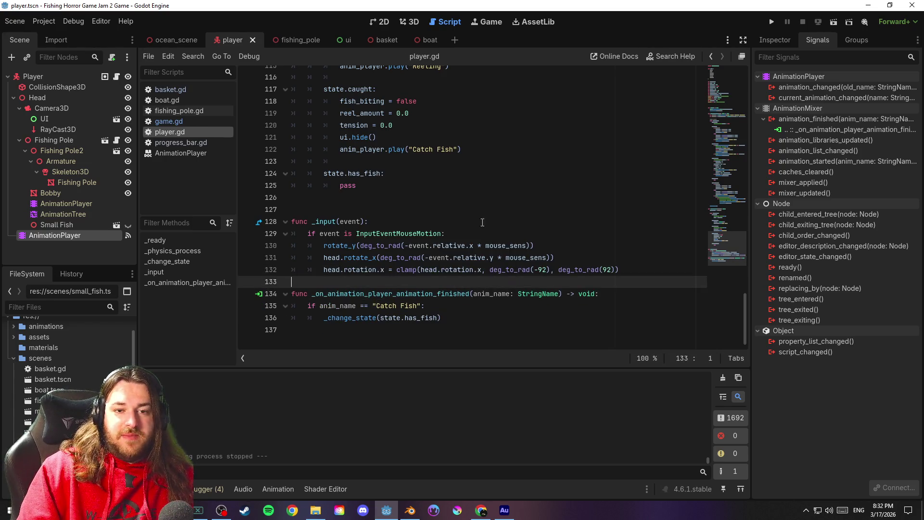
scroll(410, 206, up, 2)
scroll(459, 213, down, 1)
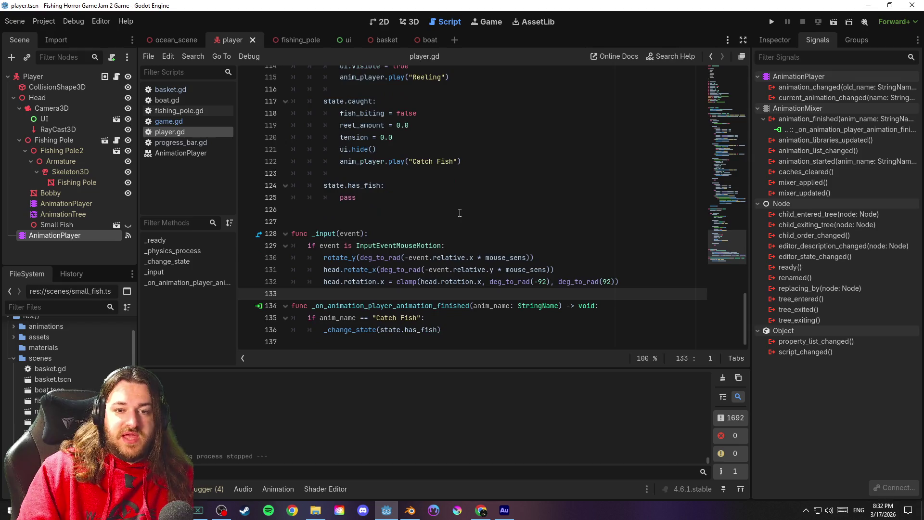
Show the AnimationPlayer's properties in the Inspector and review the has_fish state code
click(420, 220)
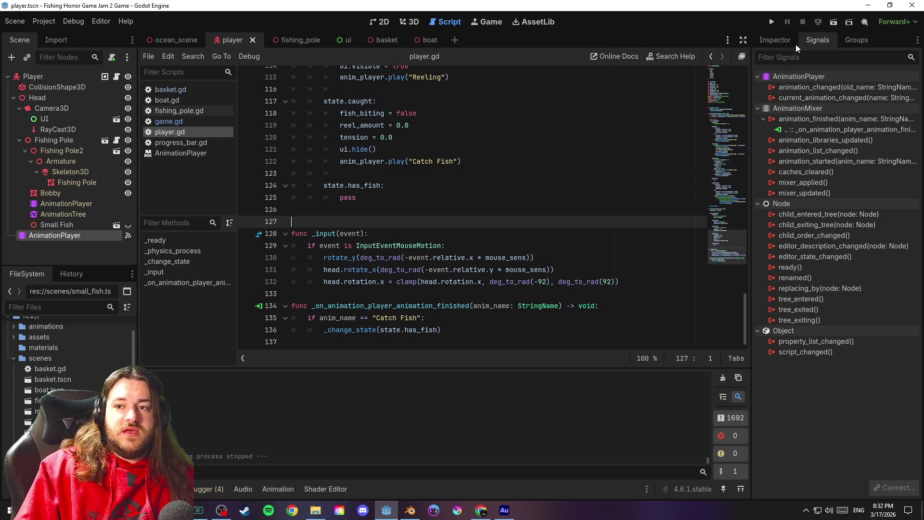
click(776, 39)
click(425, 173)
key(ctrl+s)
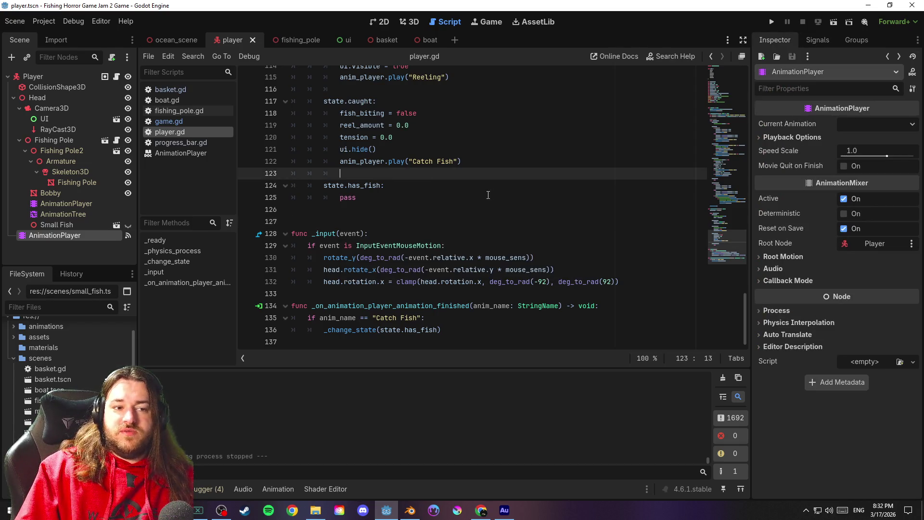
click(419, 197)
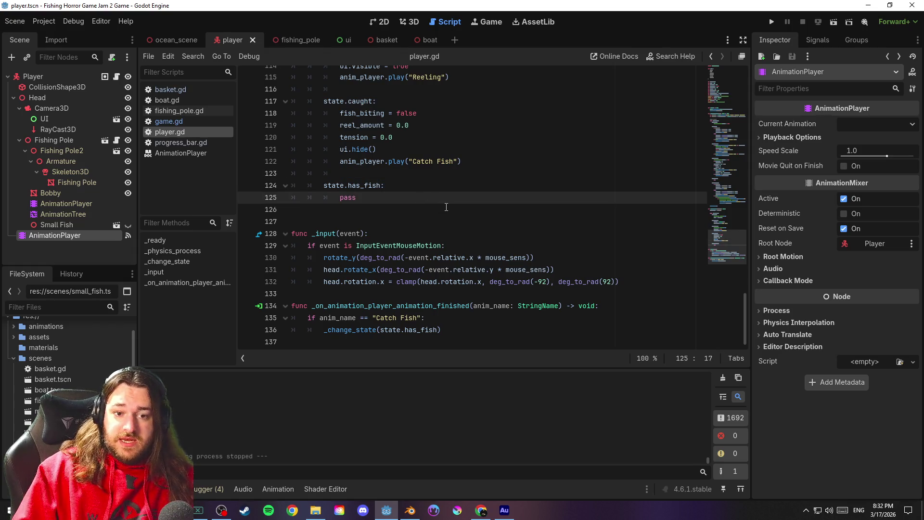
click(446, 208)
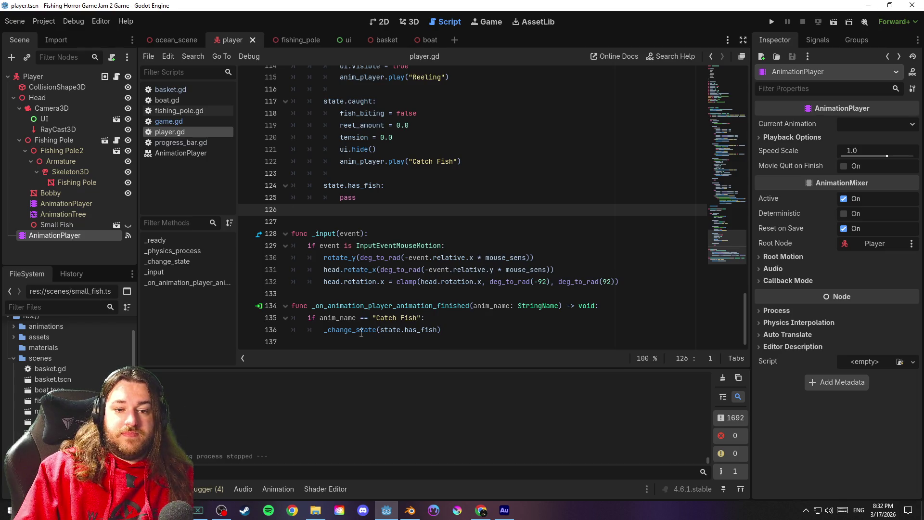
mouse_move(360, 333)
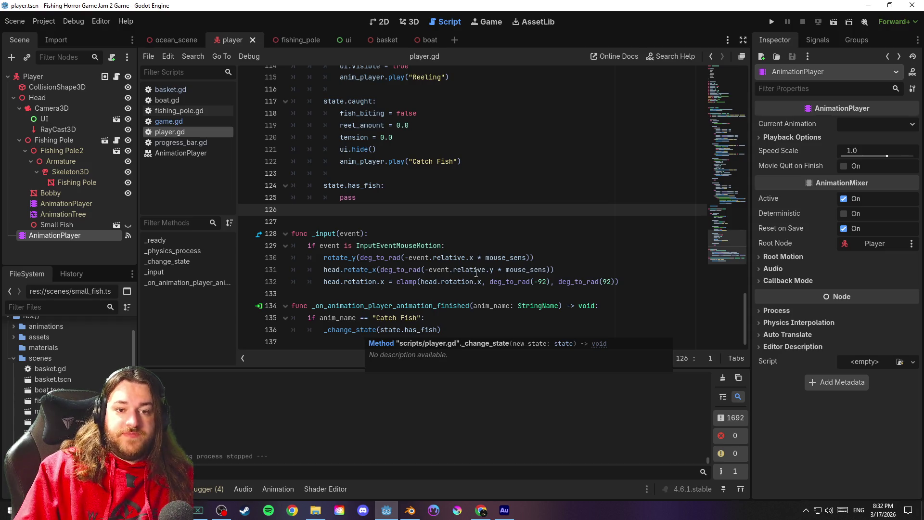
scroll(477, 272, up, 1)
click(395, 238)
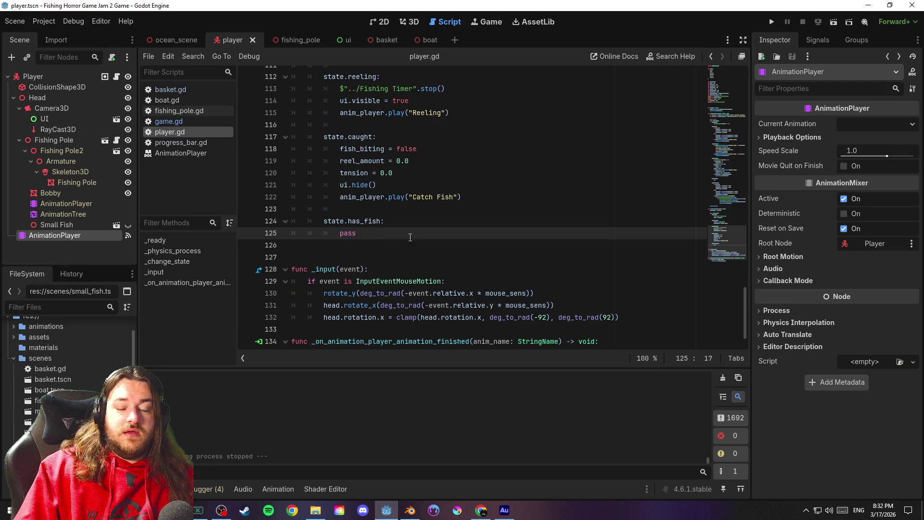
mouse_move(721, 242)
mouse_down()
mouse_move(728, 210)
mouse_move(737, 227)
mouse_move(742, 187)
mouse_up()
Review the has_fish basket-interaction code and save the scene
click(683, 245)
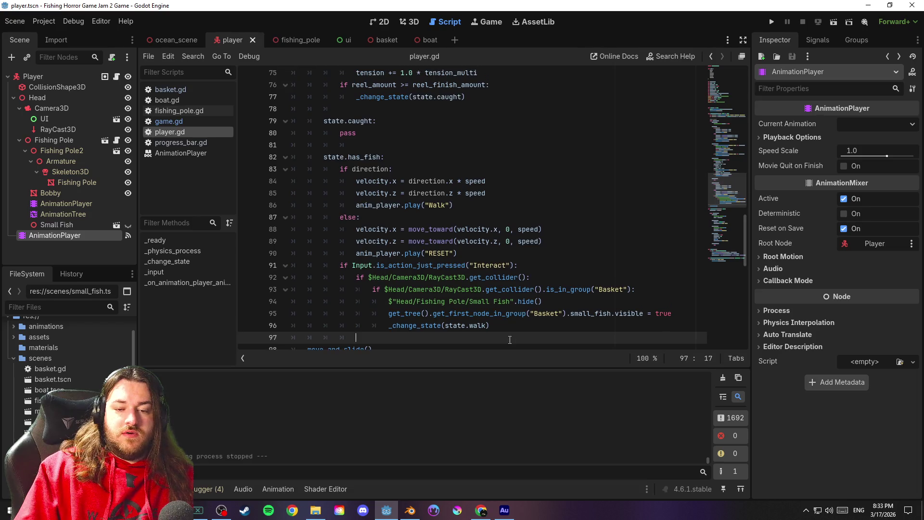
key(ctrl+s)
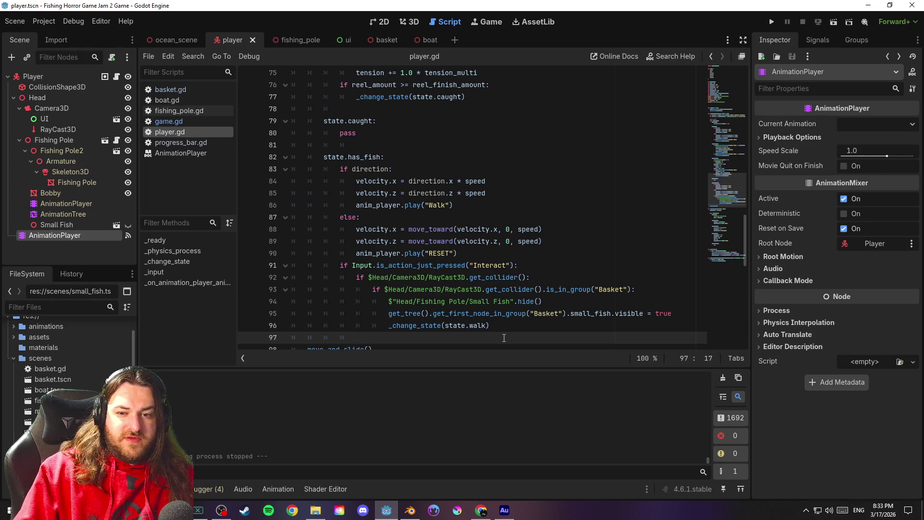
click(509, 326)
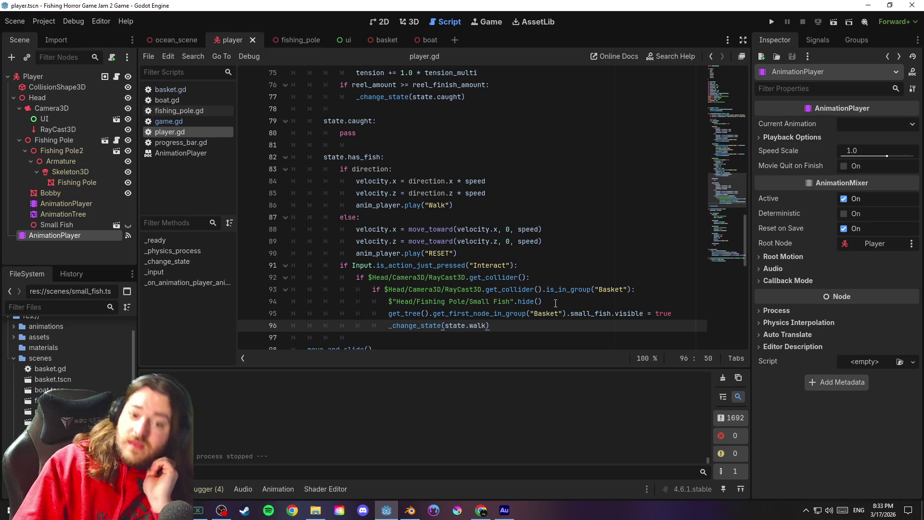
drag(723, 193, 734, 205)
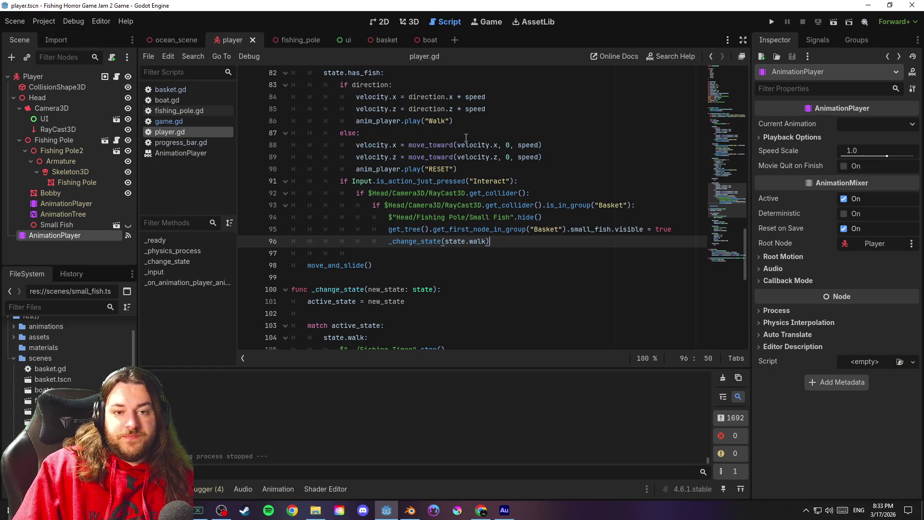
click(15, 21)
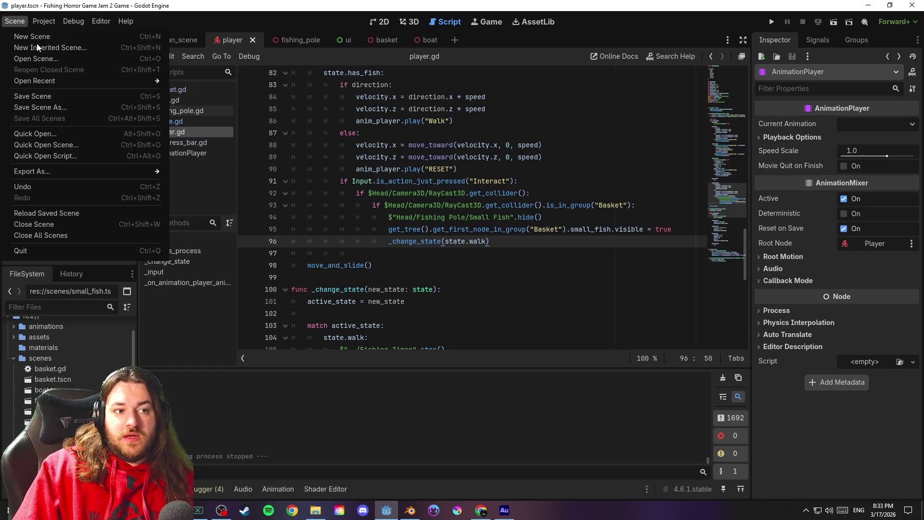
Save the scene, glance at the fishing_pole scene, and return to the player scene
click(82, 95)
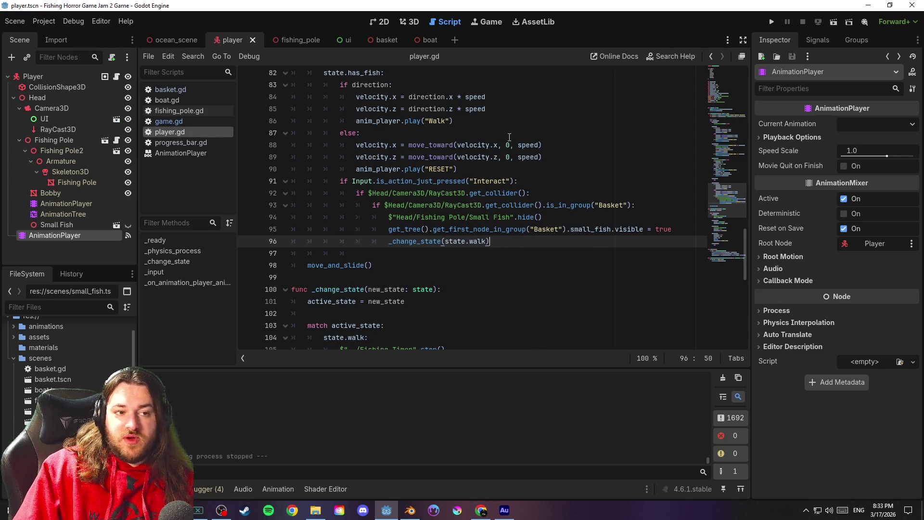
mouse_move(297, 45)
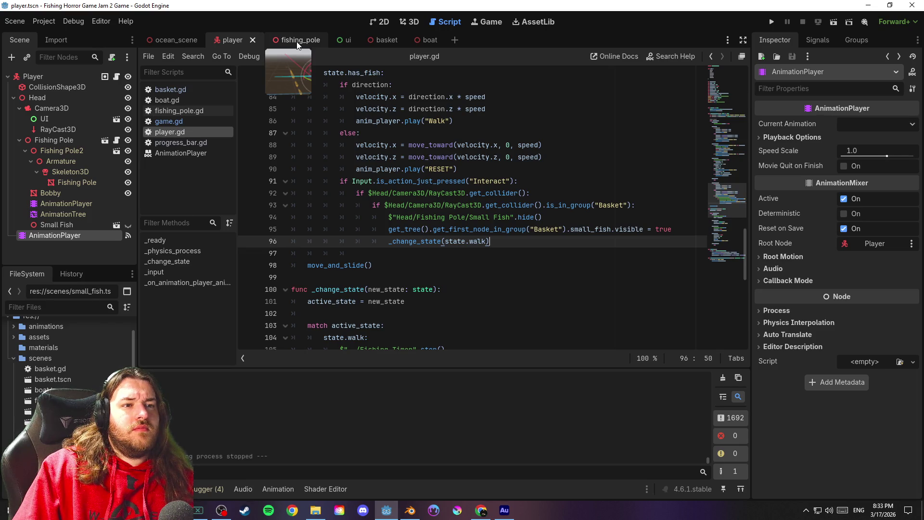
click(297, 42)
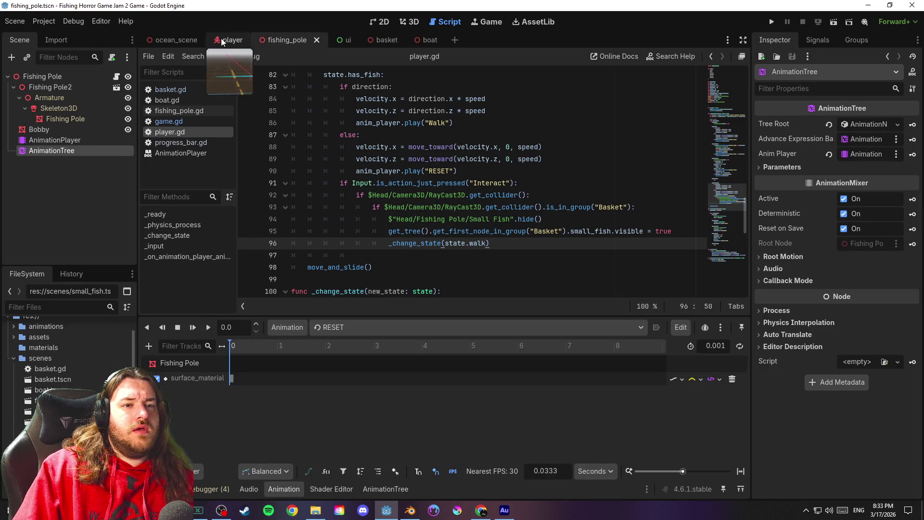
click(231, 40)
click(116, 77)
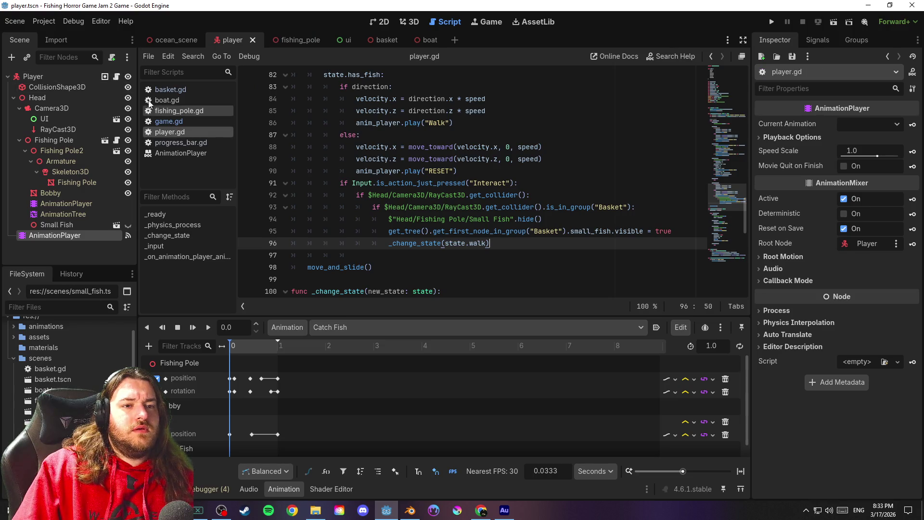
Show the Walk animation's Fishing Pole track, then return to player.gd at line 90
mouse_move(726, 192)
mouse_down()
mouse_move(726, 163)
mouse_move(729, 200)
mouse_move(734, 186)
mouse_up()
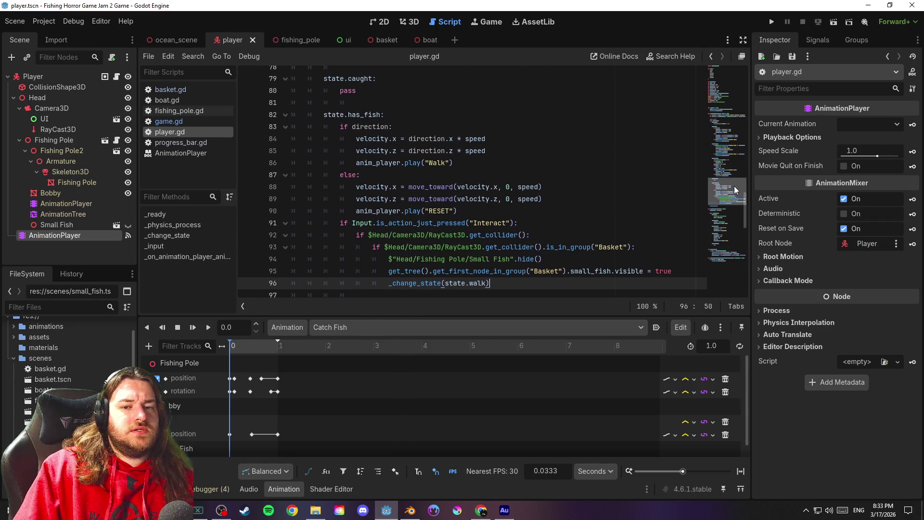
click(372, 326)
click(361, 400)
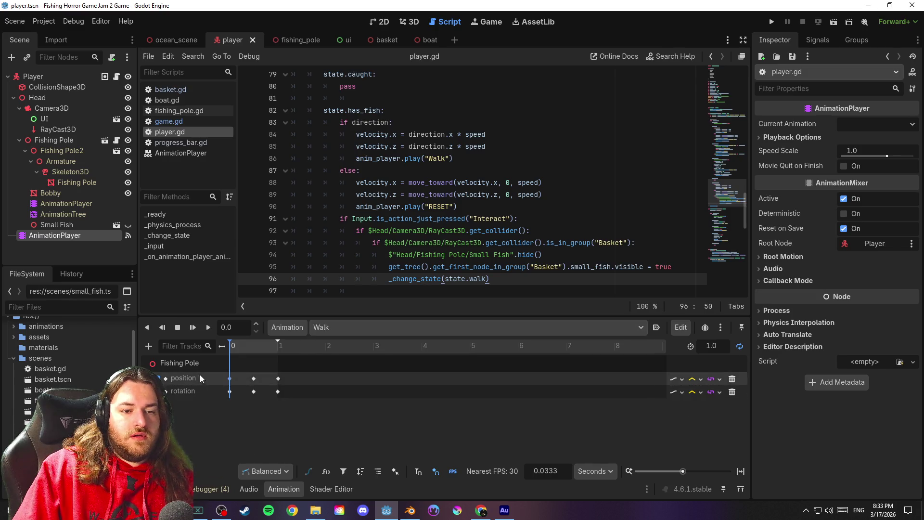
click(188, 363)
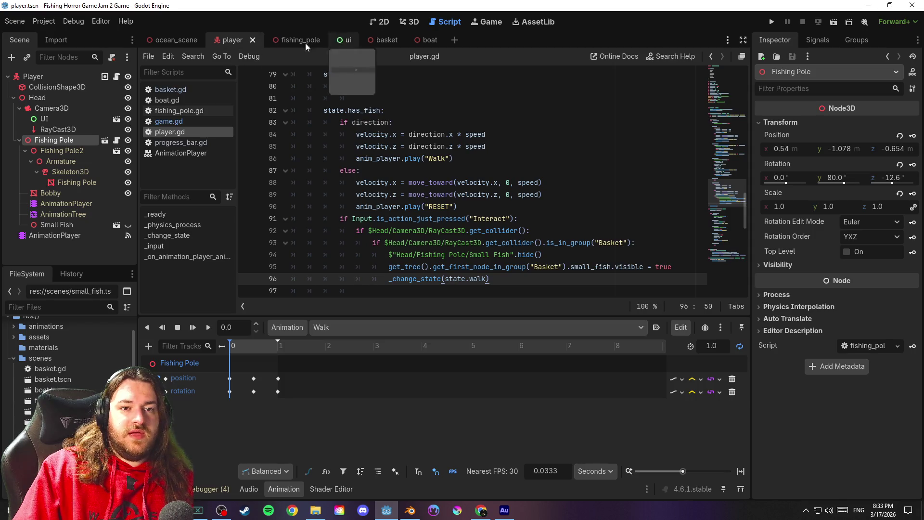
click(195, 121)
click(196, 132)
mouse_move(480, 250)
click(462, 207)
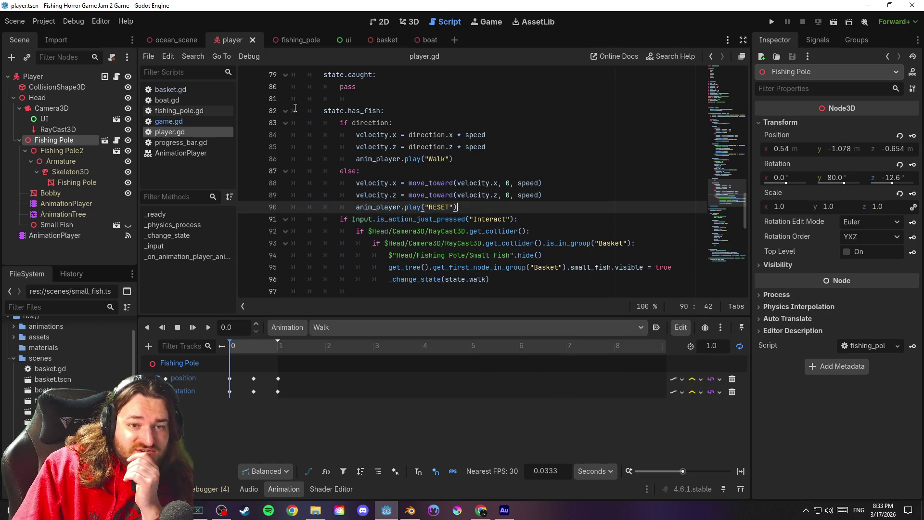
click(18, 23)
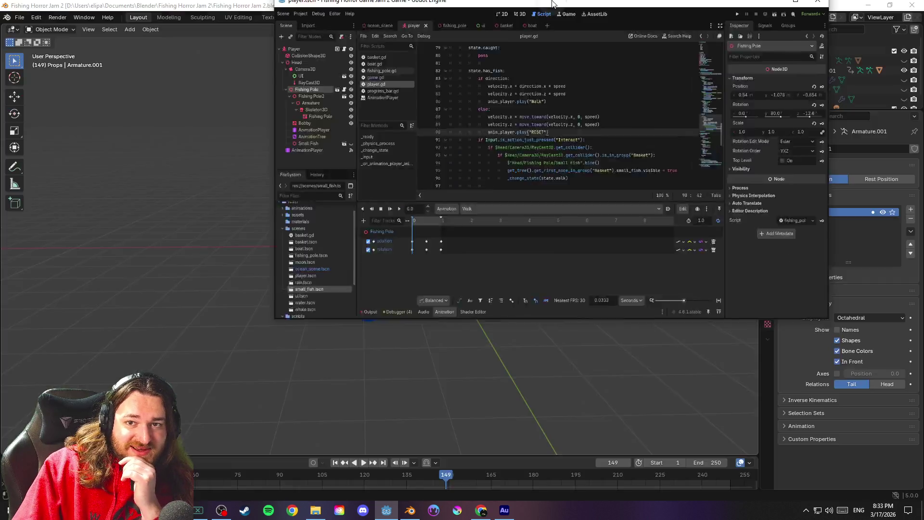
scroll(568, 203, down, 2)
scroll(568, 203, up, 2)
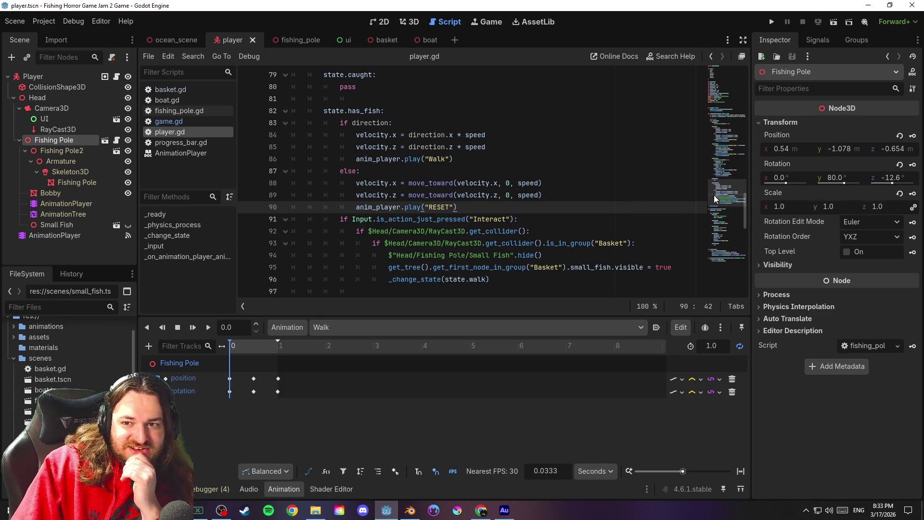
scroll(732, 188, up, 2)
scroll(732, 192, down, 2)
scroll(737, 190, up, 2)
Select AnimationPlayer and list its connected signals, including animation_finished
mouse_move(737, 186)
mouse_down()
mouse_move(737, 174)
mouse_move(751, 265)
mouse_up()
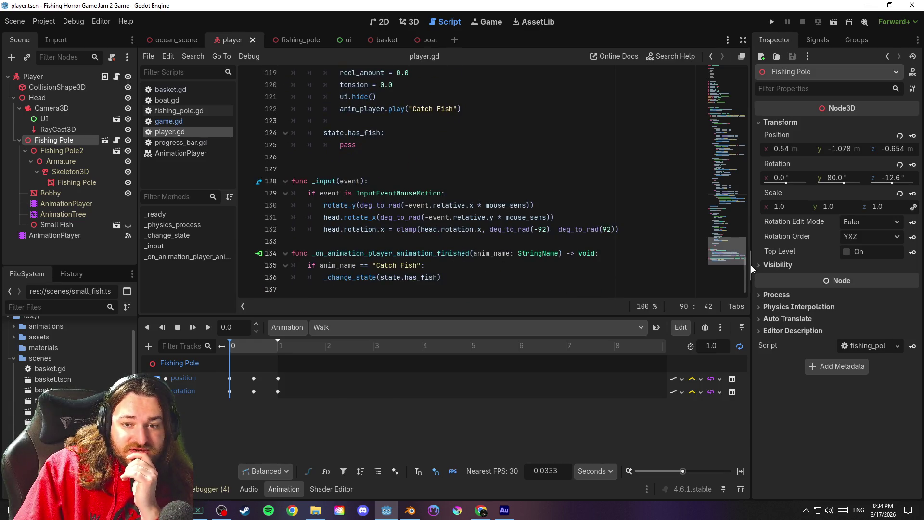
click(503, 274)
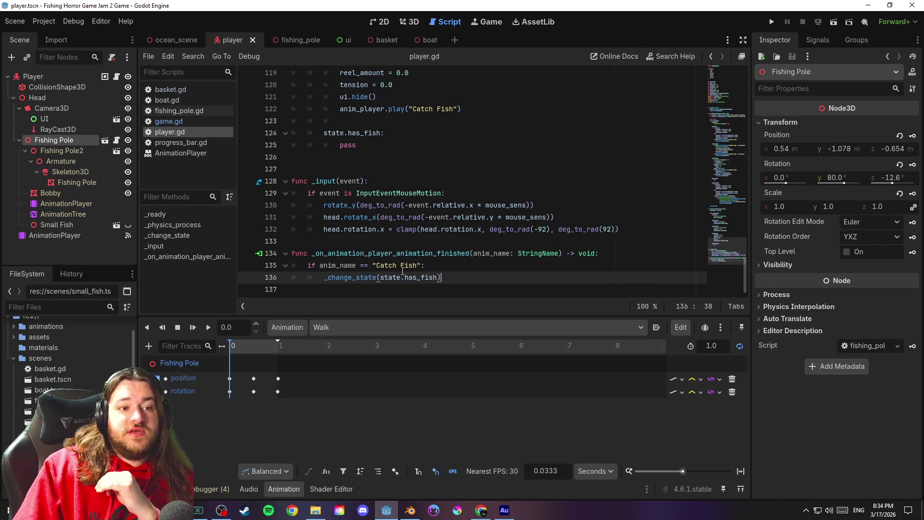
click(62, 233)
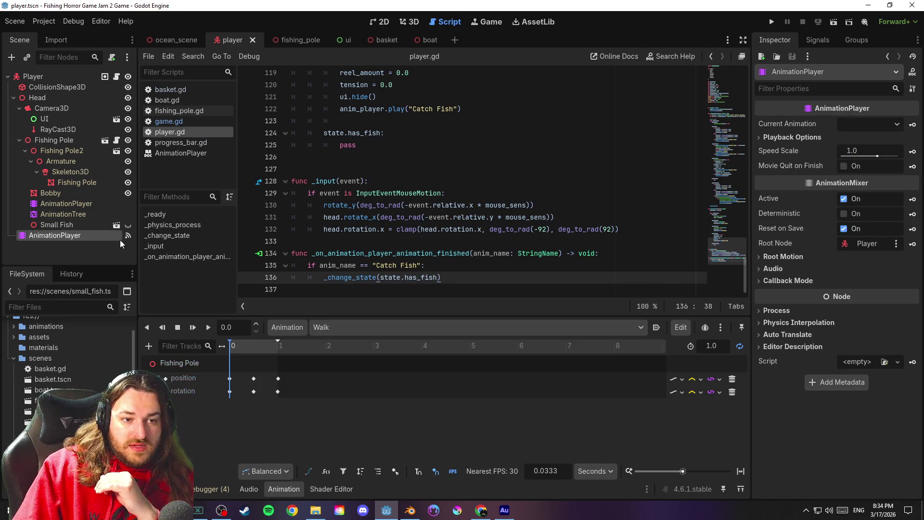
click(127, 236)
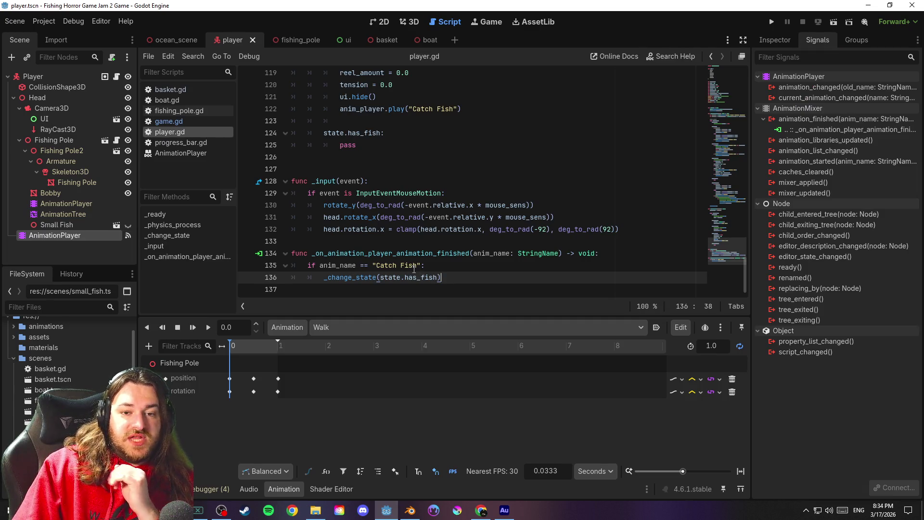
Review the has_fish code around lines 79–96 and search player.gd for "small"
drag(732, 247, 738, 195)
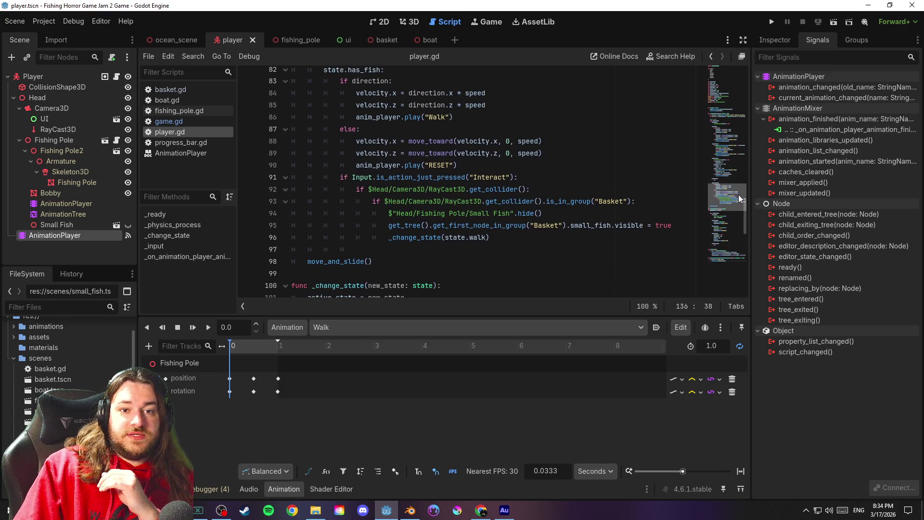
click(489, 122)
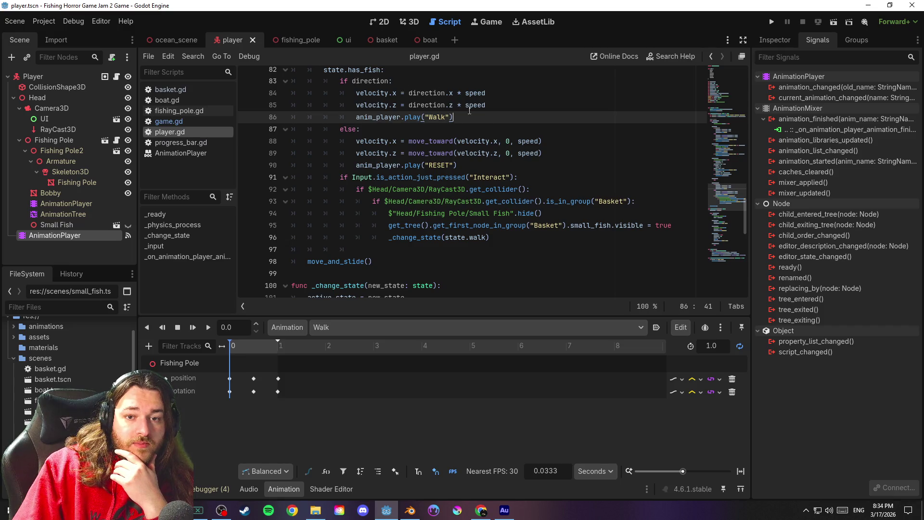
scroll(508, 160, up, 1)
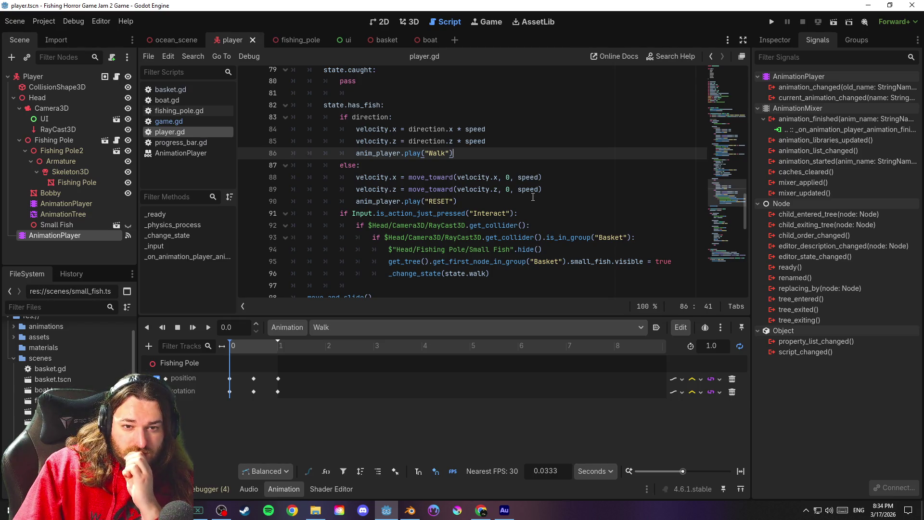
click(524, 113)
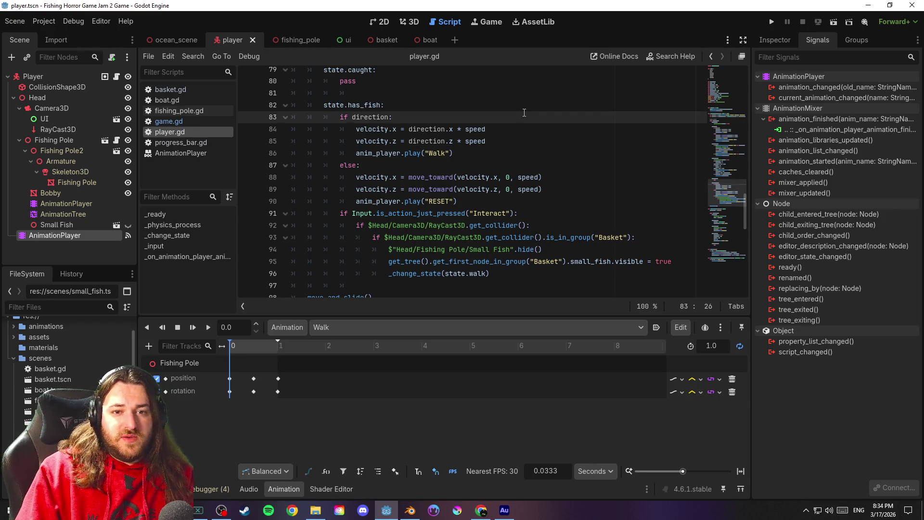
key(ctrl+f)
text(small)
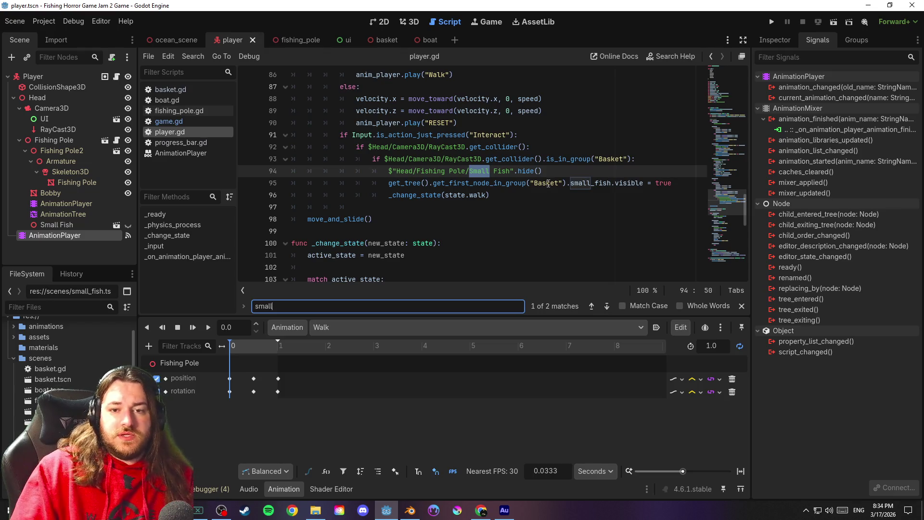
click(607, 307)
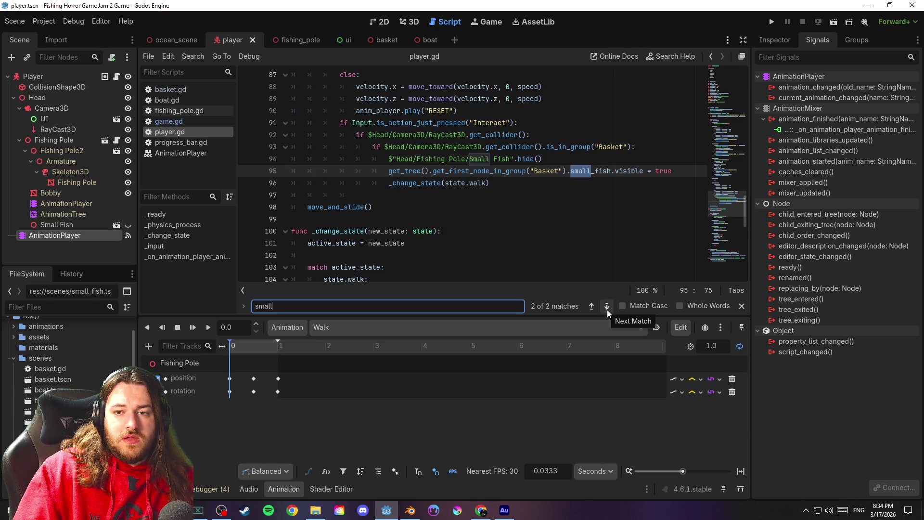
click(607, 308)
click(600, 194)
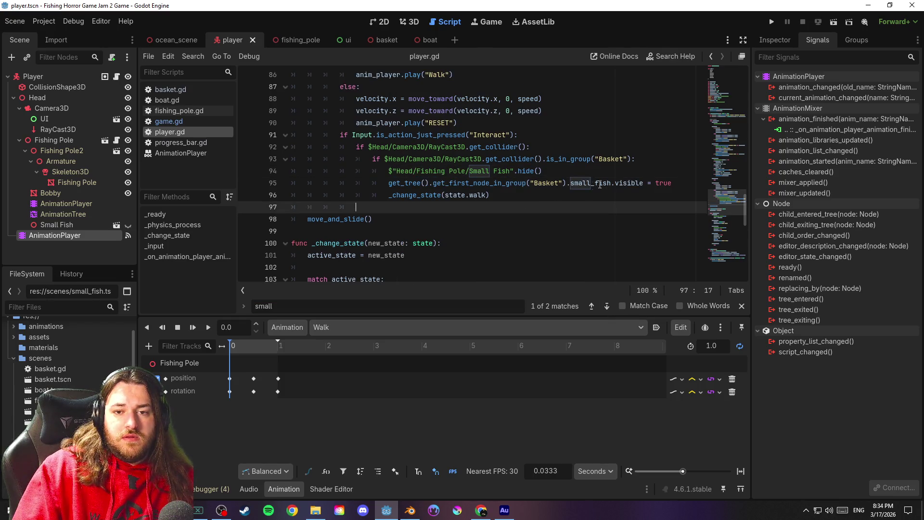
click(741, 305)
click(524, 243)
scroll(524, 222, up, 2)
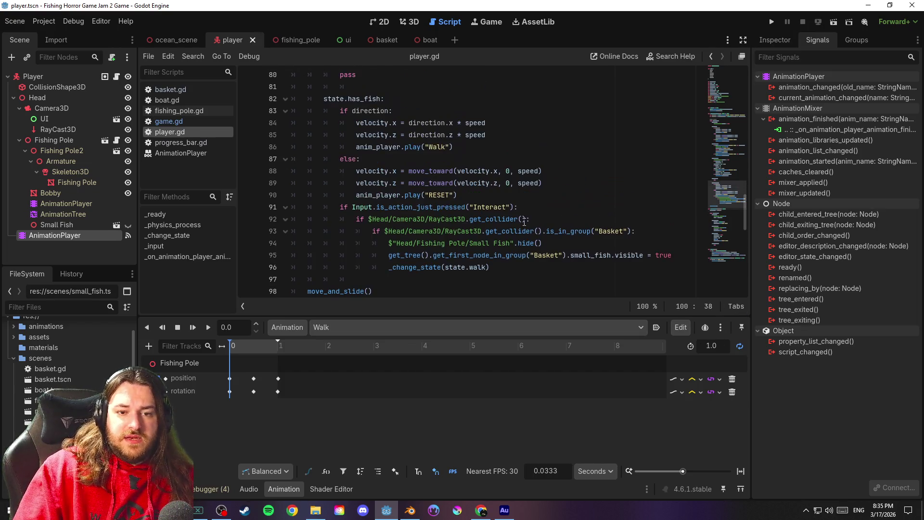
click(729, 198)
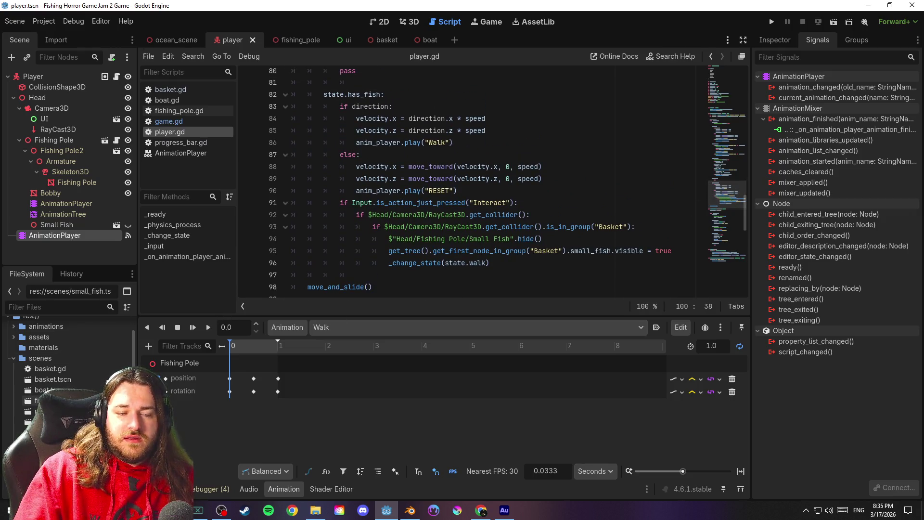
click(538, 263)
drag(729, 192, 726, 112)
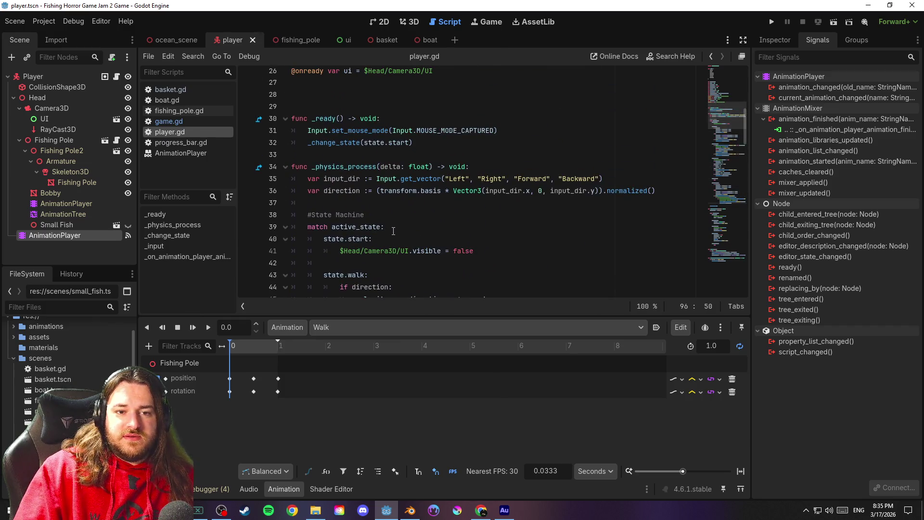
click(368, 202)
Add print($"Head/Fishing Pole/Small Fish".visible) on line 38, save, and run the game
key(Return)
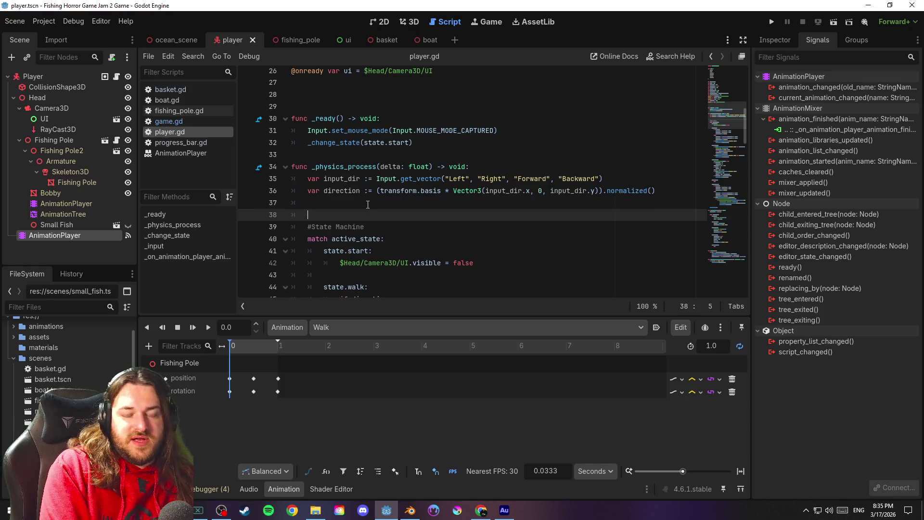
text(p)
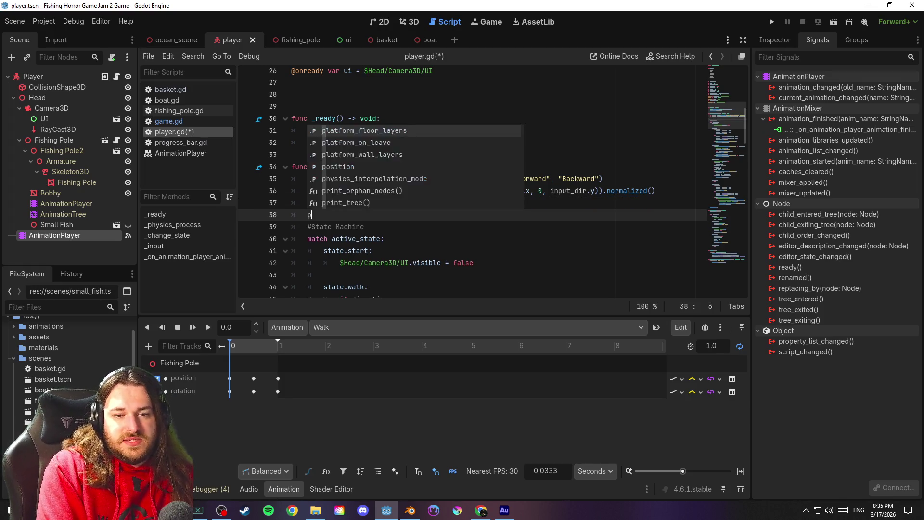
text(rint()
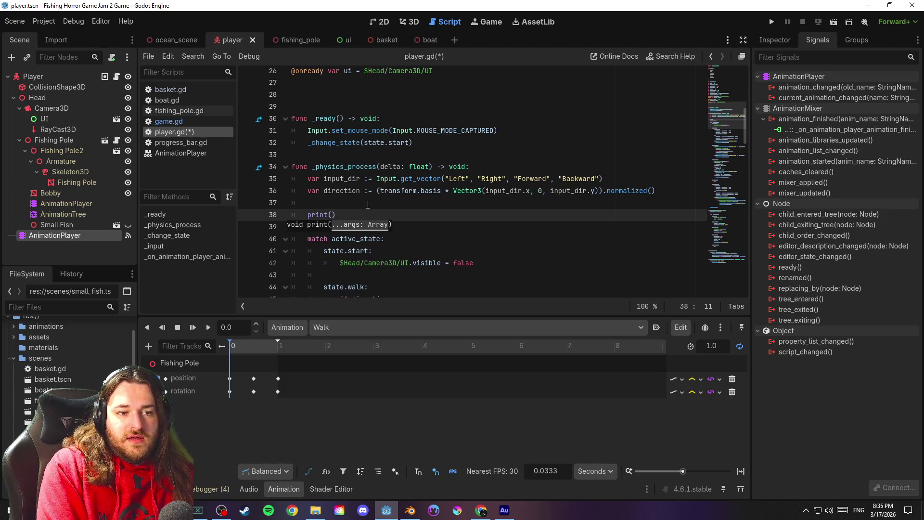
mouse_move(56, 225)
mouse_down()
mouse_move(300, 235)
mouse_move(340, 229)
mouse_move(332, 215)
mouse_up()
text(.vi)
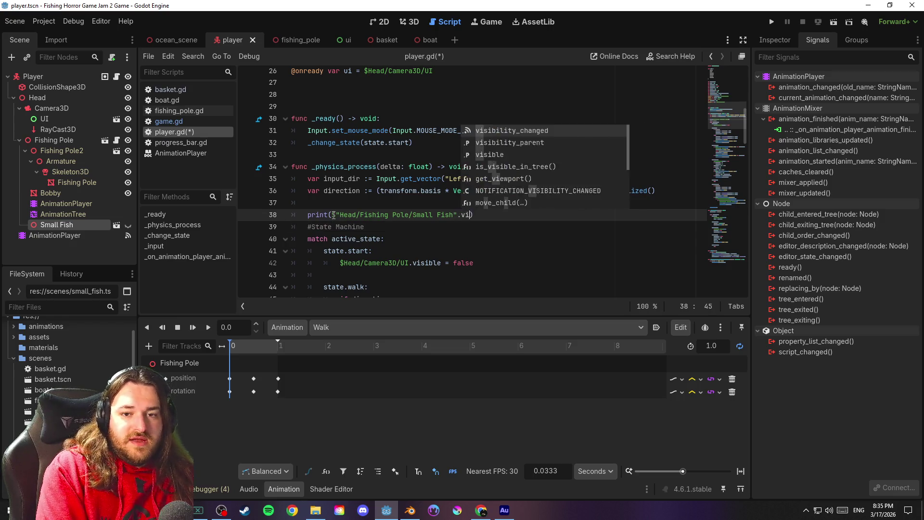
text(sible)
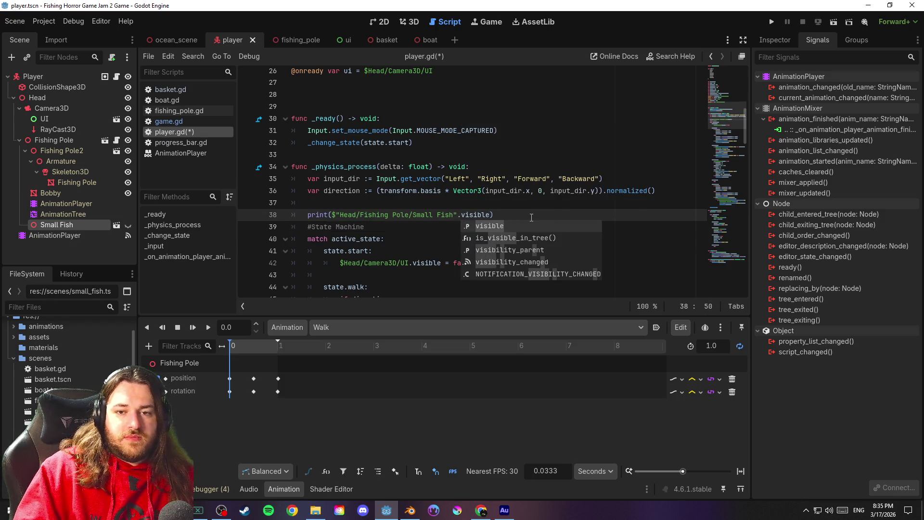
click(530, 217)
key(ctrl+s)
key(F5)
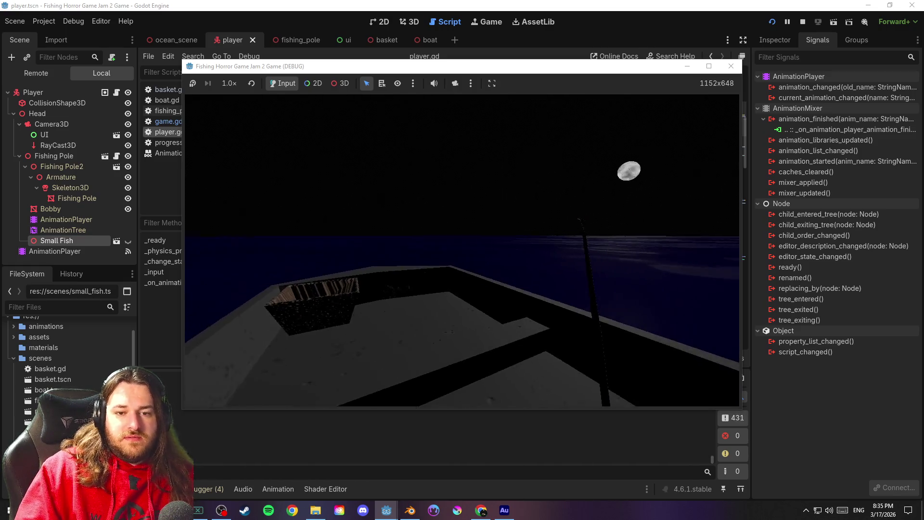
Back in the editor, close the AnimationPlayer documentation page
key(alt+Tab)
click(180, 143)
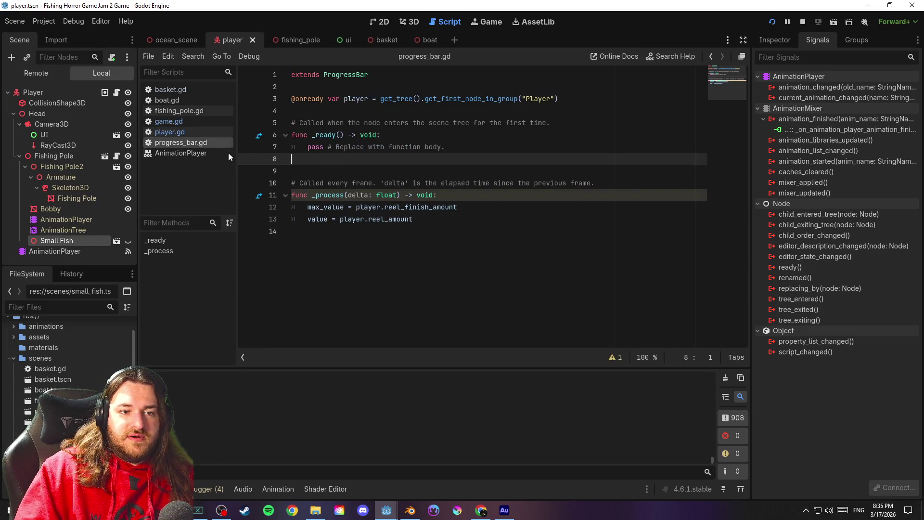
click(188, 152)
right_click(190, 153)
click(199, 162)
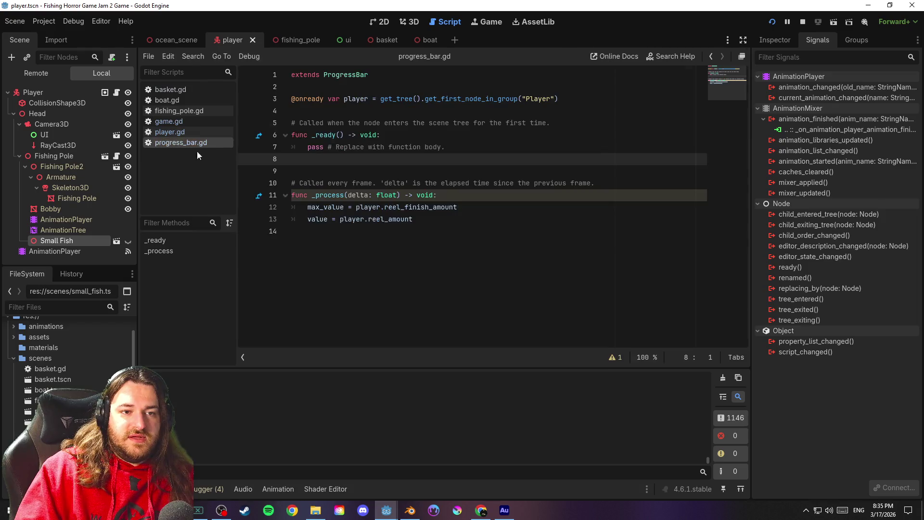
Browse game.gd, fishing_pole.gd and player.gd, then run the project again with F5
click(188, 121)
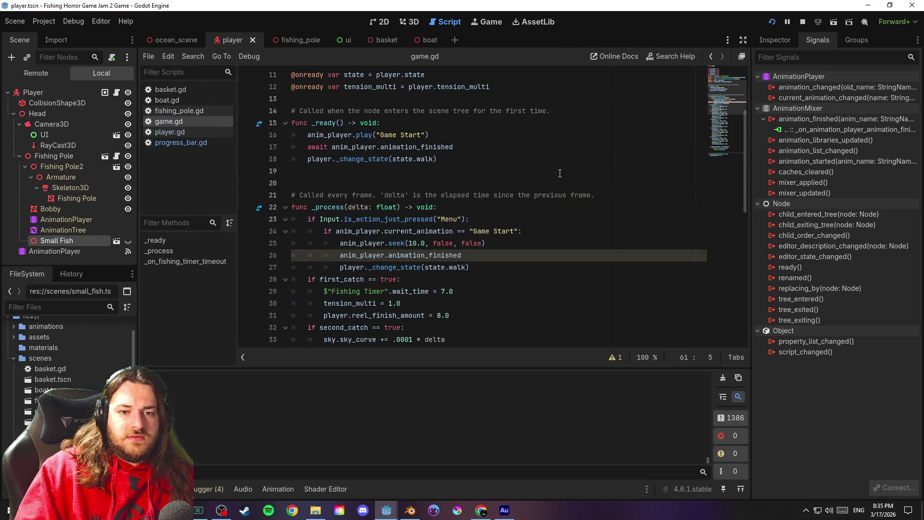
click(178, 111)
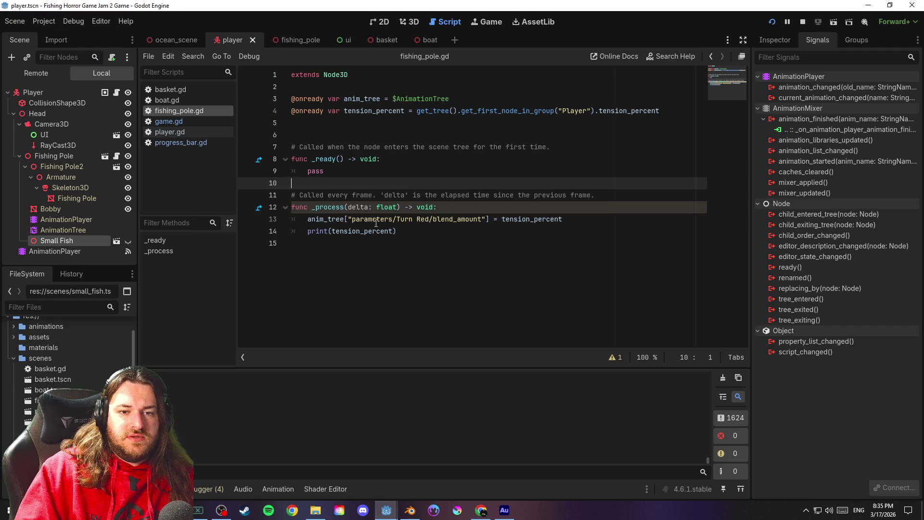
click(401, 232)
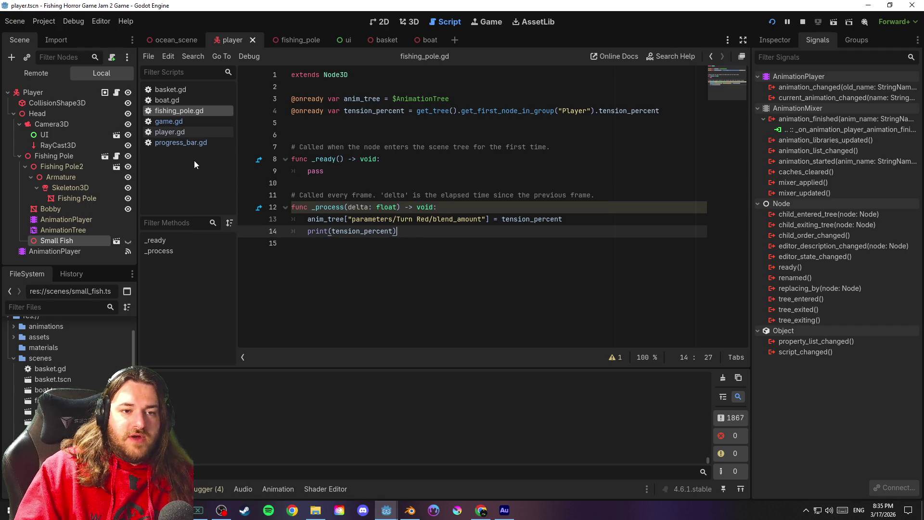
click(178, 132)
key(F5)
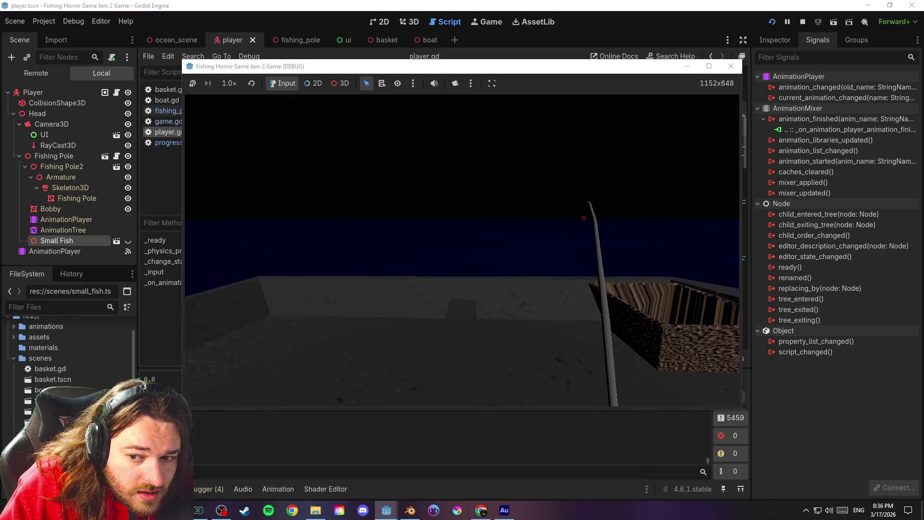
key(alt+Tab)
Stop the game and delete the Small Fish visibility print on line 38
click(798, 22)
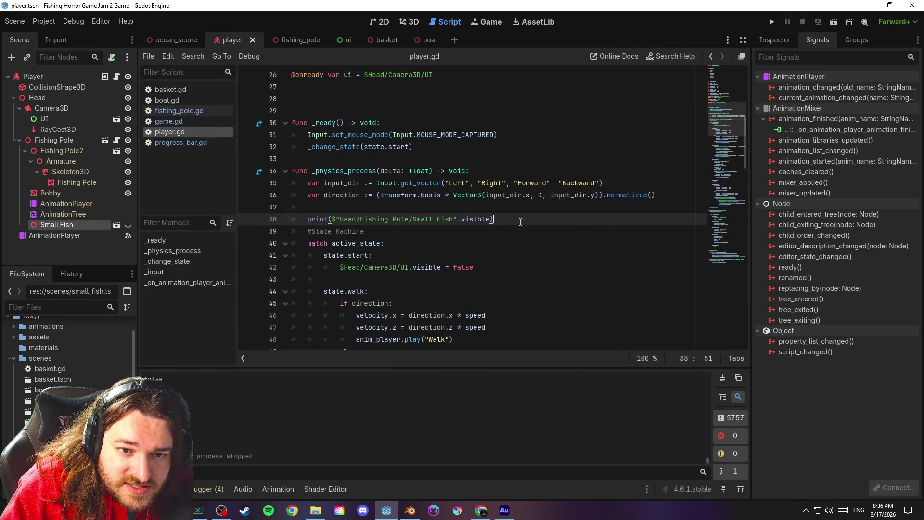
drag(510, 222, 270, 218)
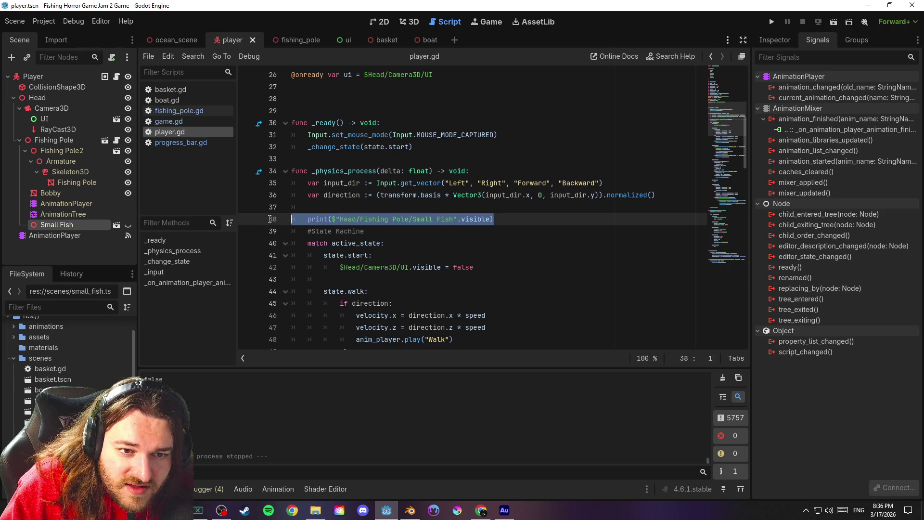
key(BackSpace)
key(BackSpace)
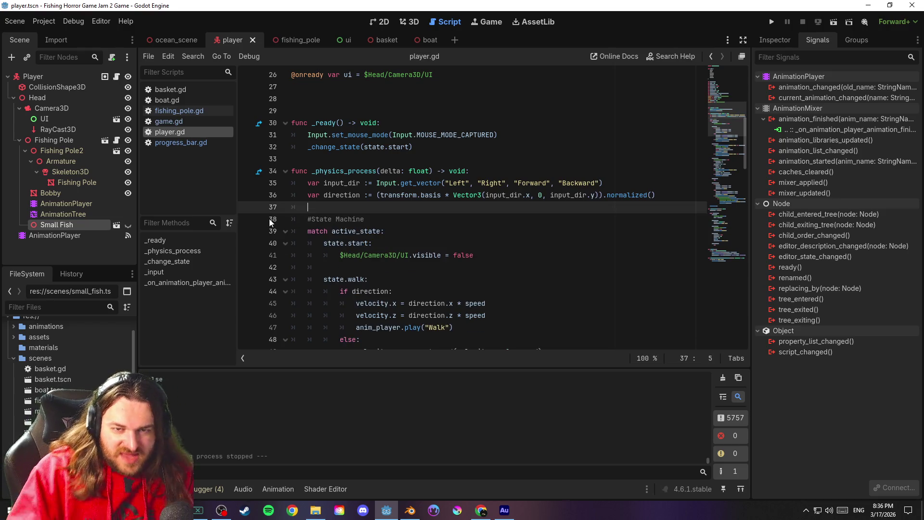
Check the cleared line 37, then switch to the fishing_pole.gd script
click(418, 218)
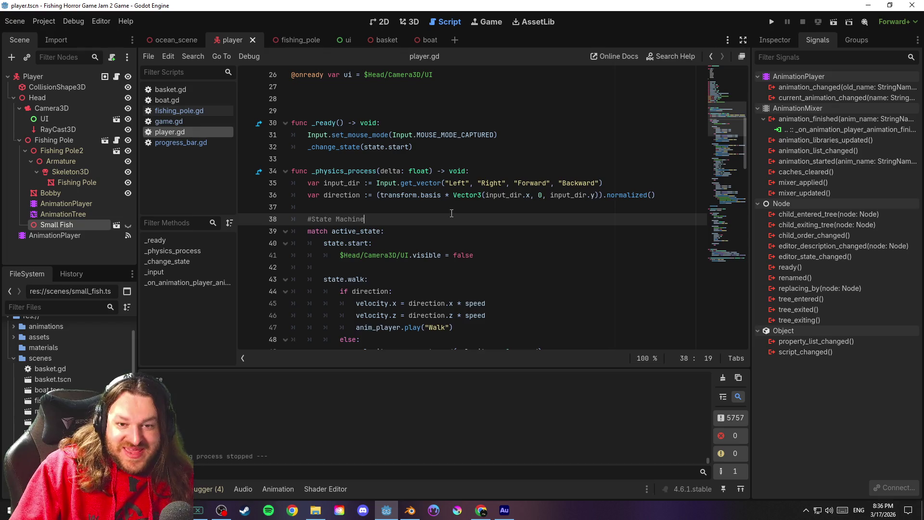
key(Up)
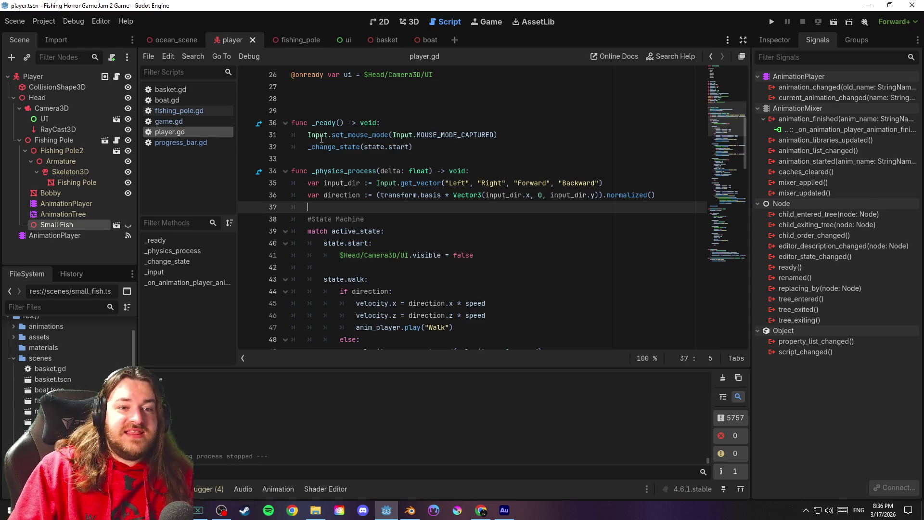
click(178, 144)
click(184, 110)
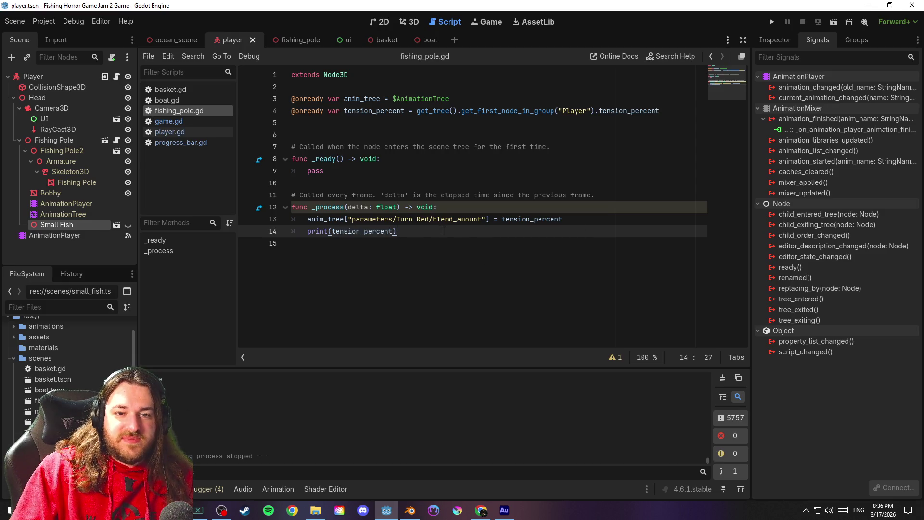
click(183, 99)
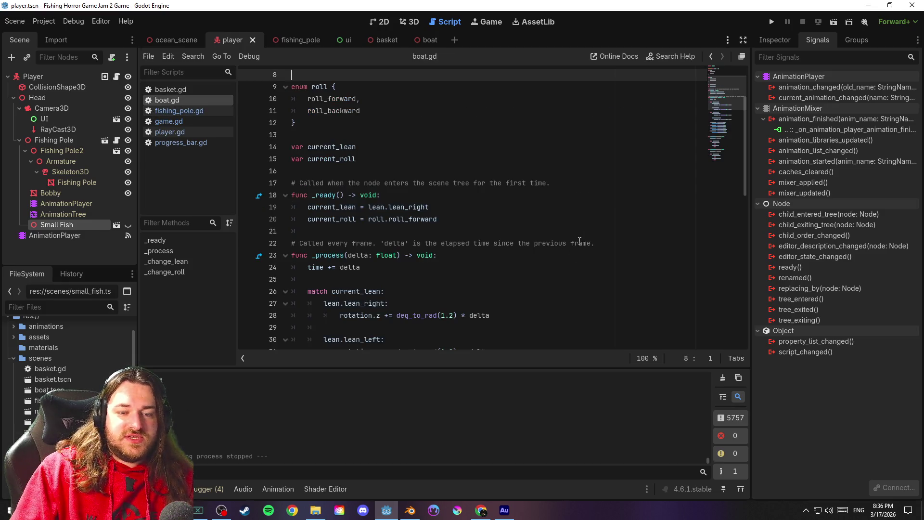
scroll(579, 238, down, 5)
scroll(579, 239, up, 10)
click(188, 121)
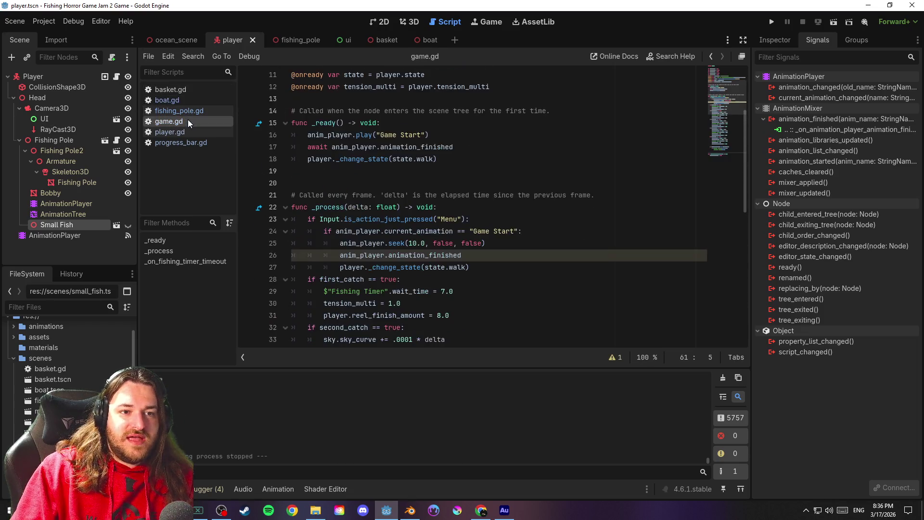
click(568, 183)
scroll(577, 193, up, 3)
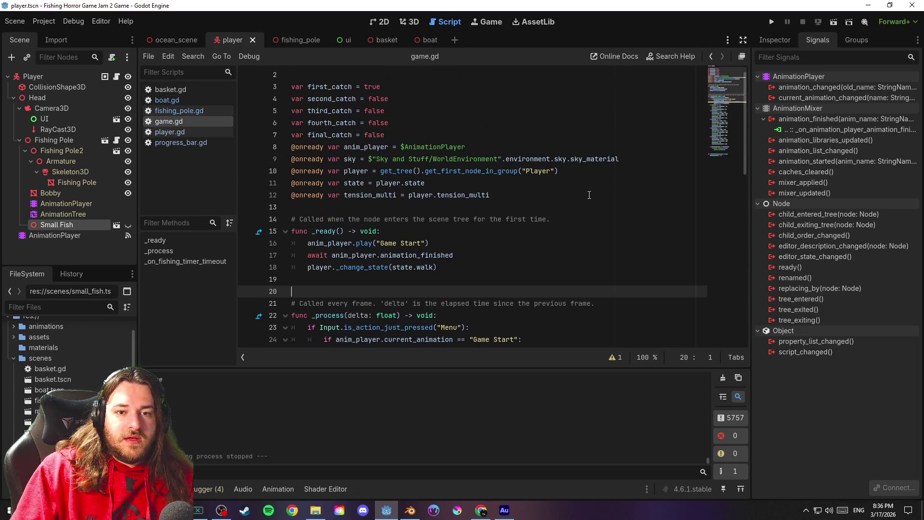
scroll(586, 229, up, 1)
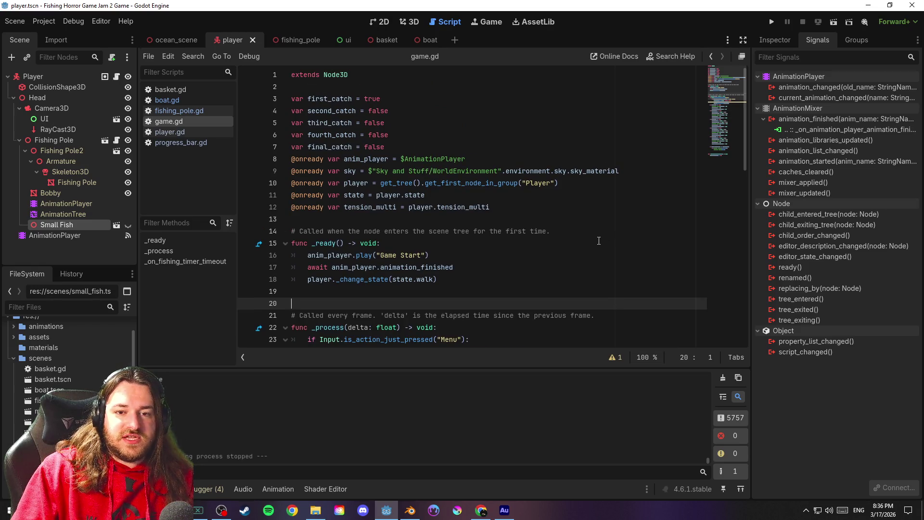
scroll(595, 235, down, 6)
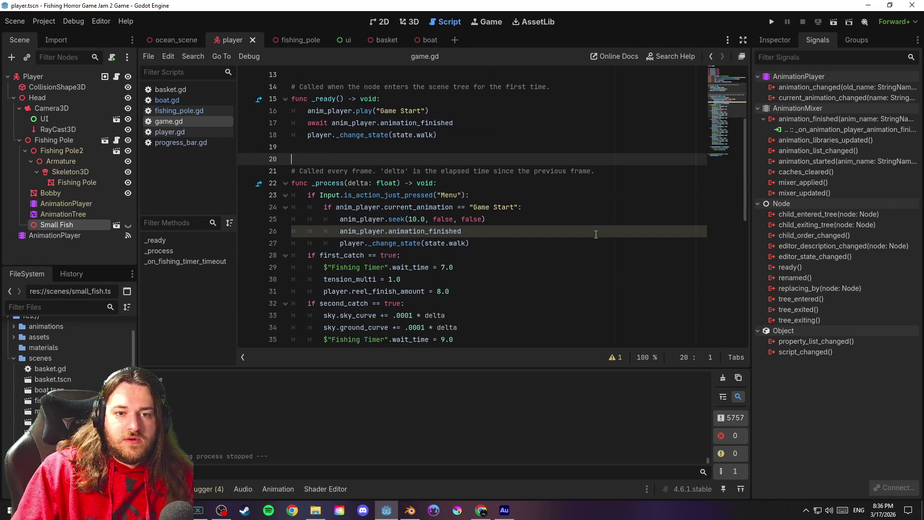
scroll(599, 233, down, 2)
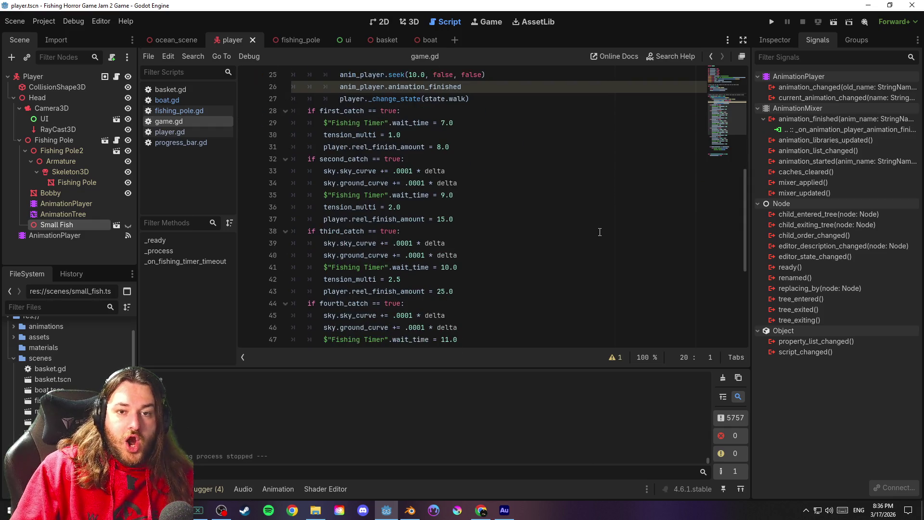
scroll(600, 232, up, 1)
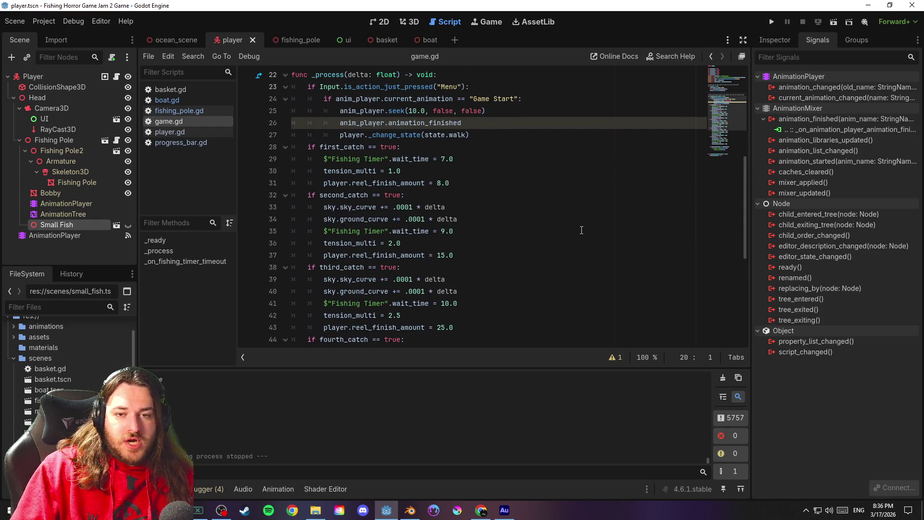
scroll(582, 230, down, 7)
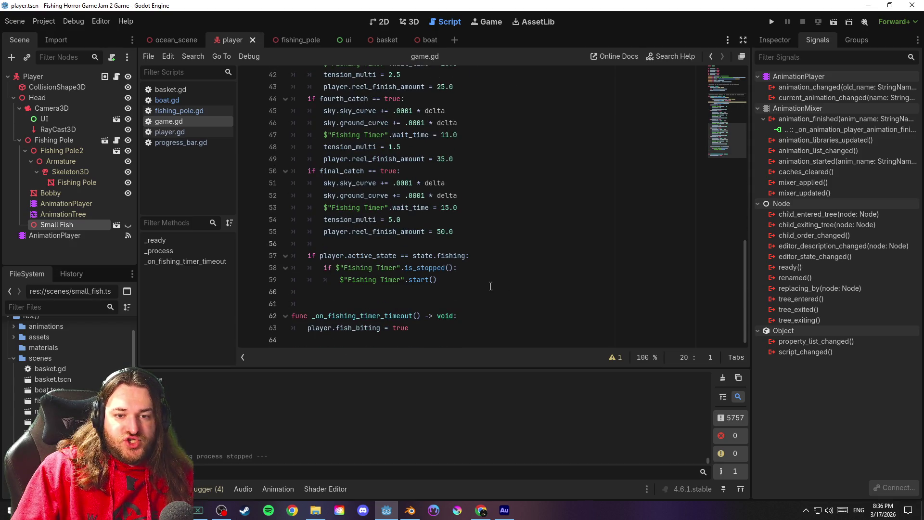
click(461, 298)
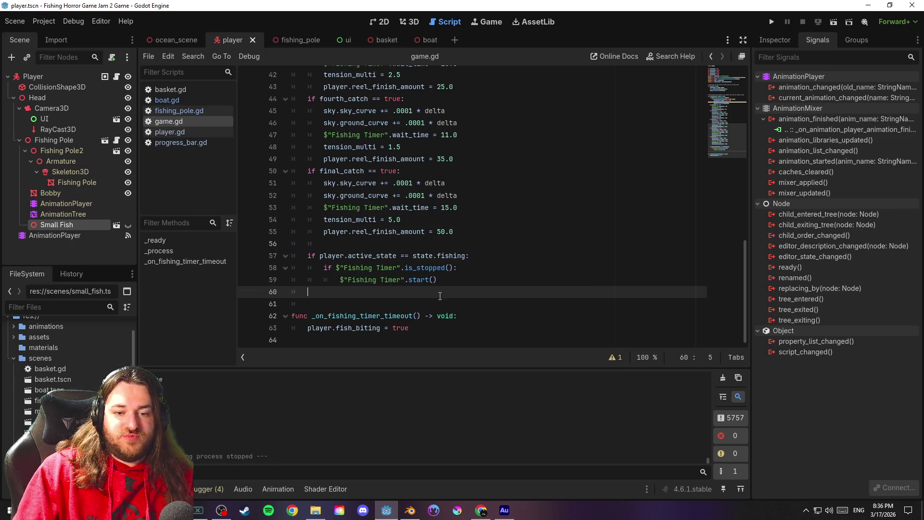
click(188, 130)
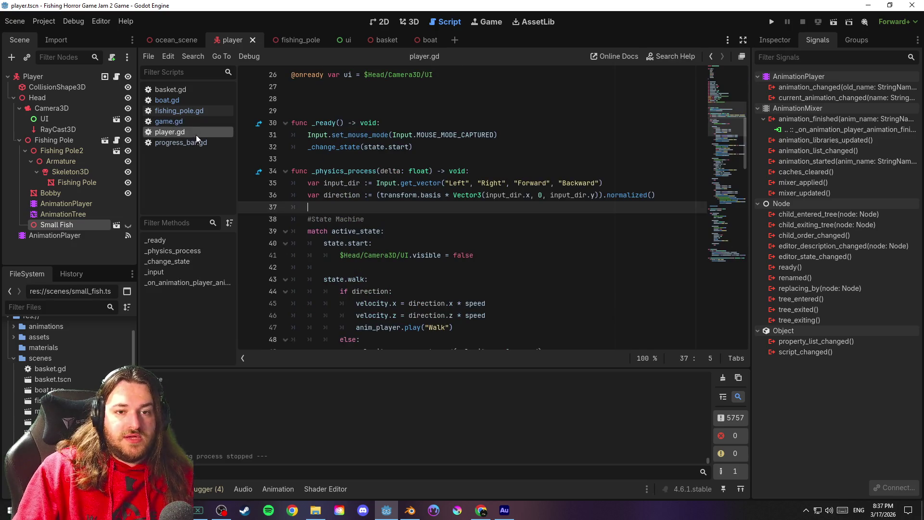
click(395, 163)
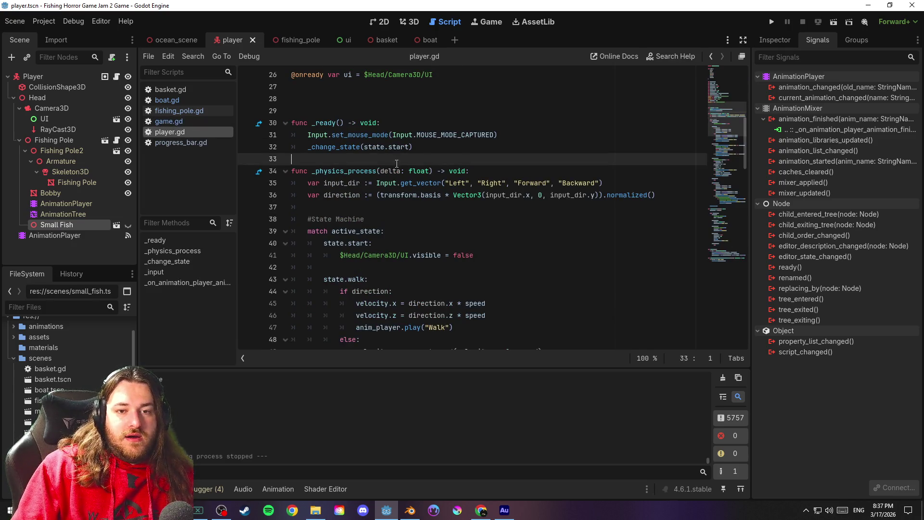
key(ctrl+f)
text(fish)
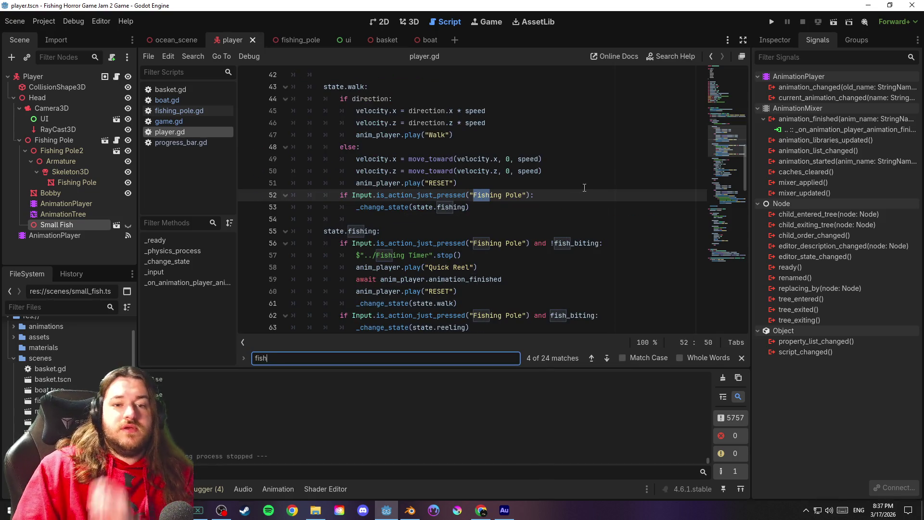
click(592, 362)
click(592, 362)
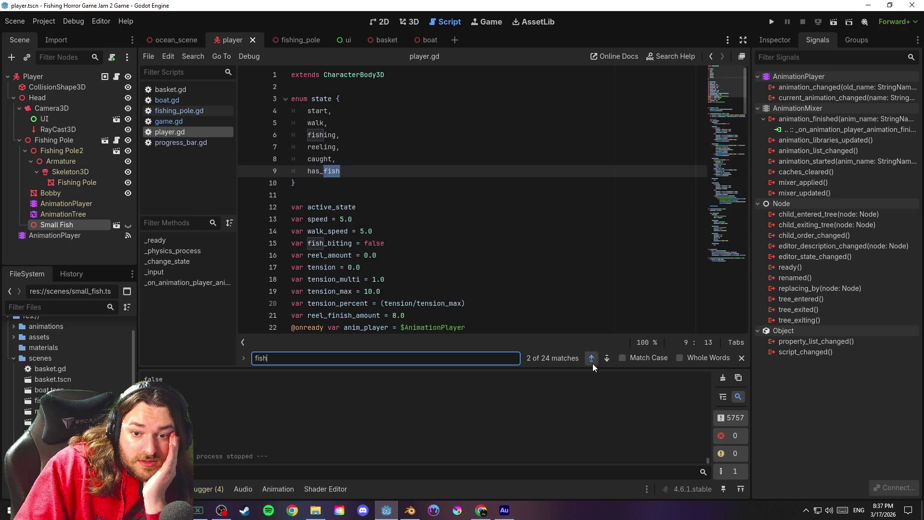
click(592, 363)
click(609, 357)
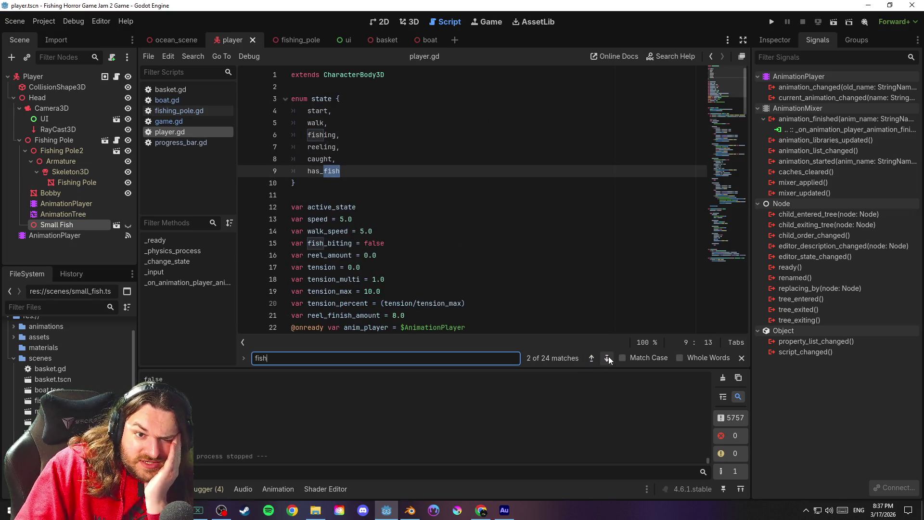
click(608, 357)
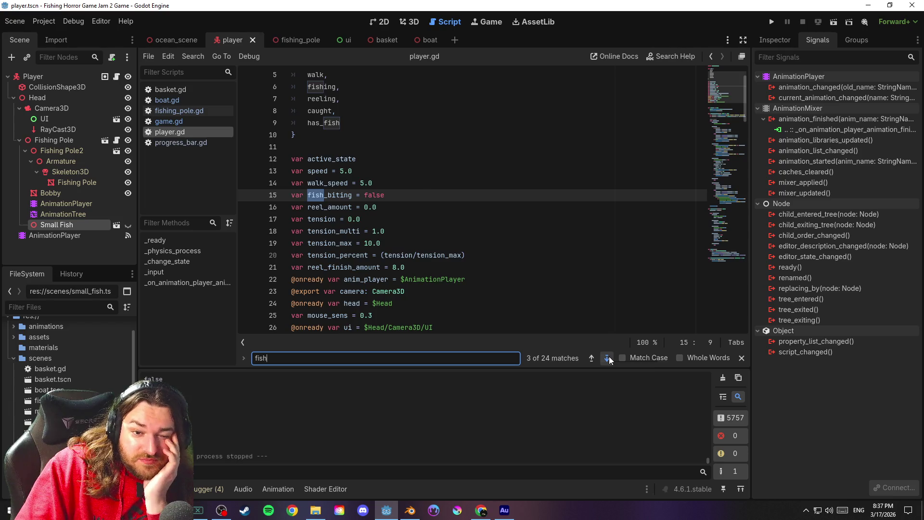
click(608, 356)
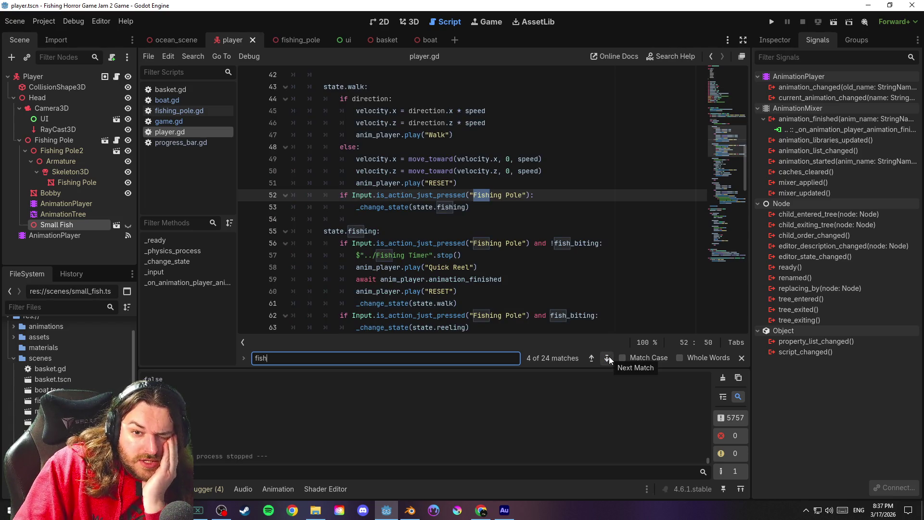
click(609, 356)
click(608, 356)
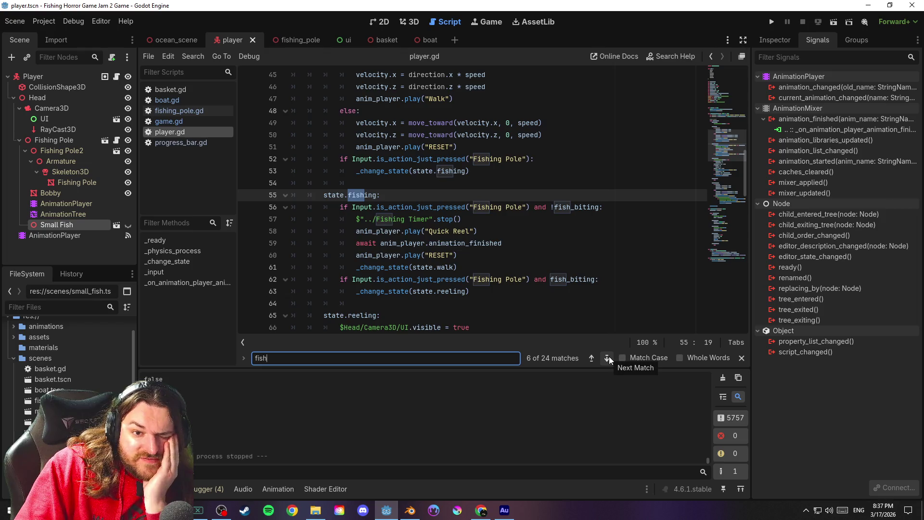
click(608, 359)
click(608, 359)
click(610, 358)
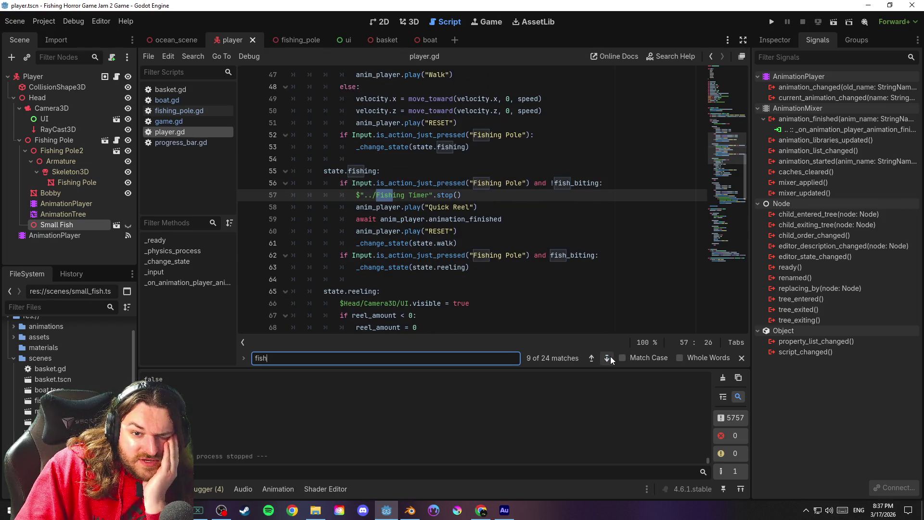
click(610, 356)
click(610, 357)
click(610, 356)
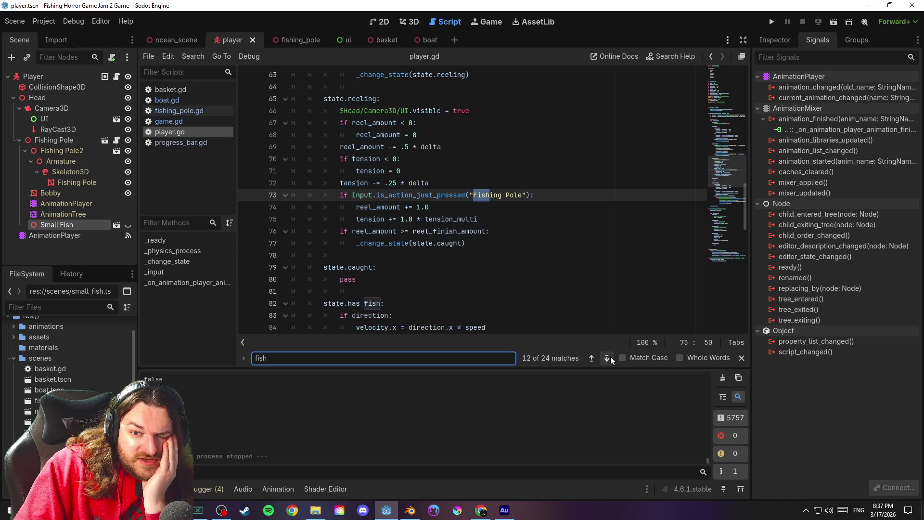
click(610, 356)
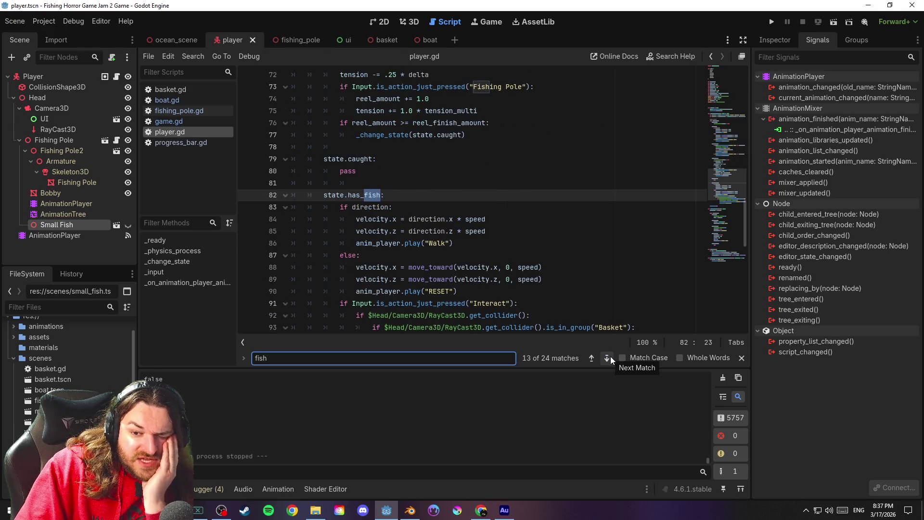
click(610, 356)
click(610, 356)
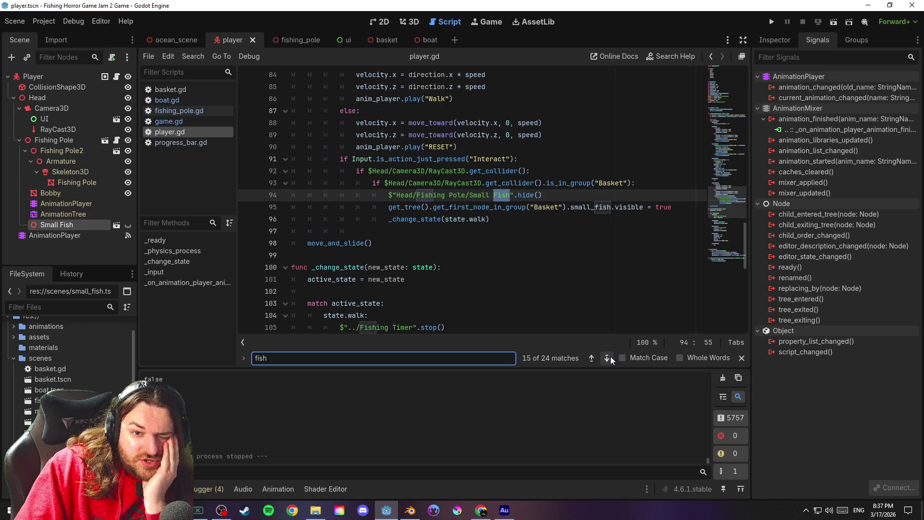
click(610, 356)
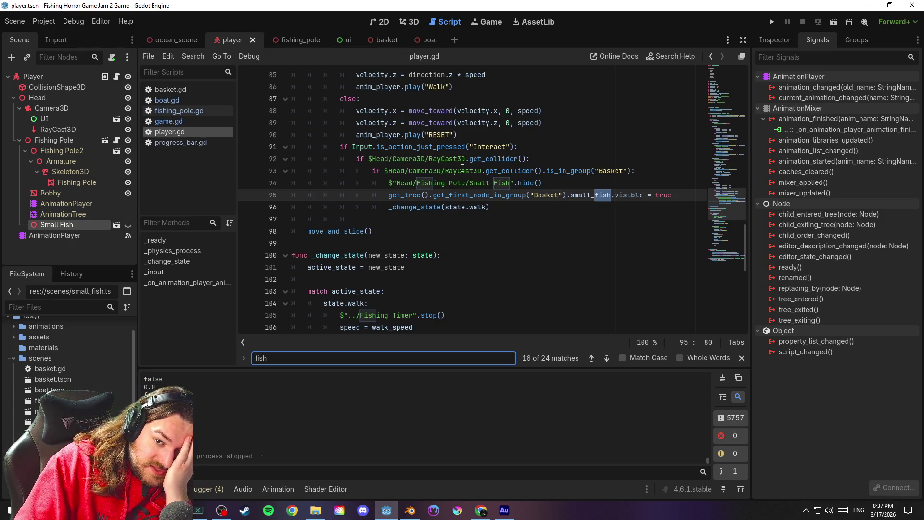
scroll(540, 216, up, 4)
scroll(540, 216, down, 3)
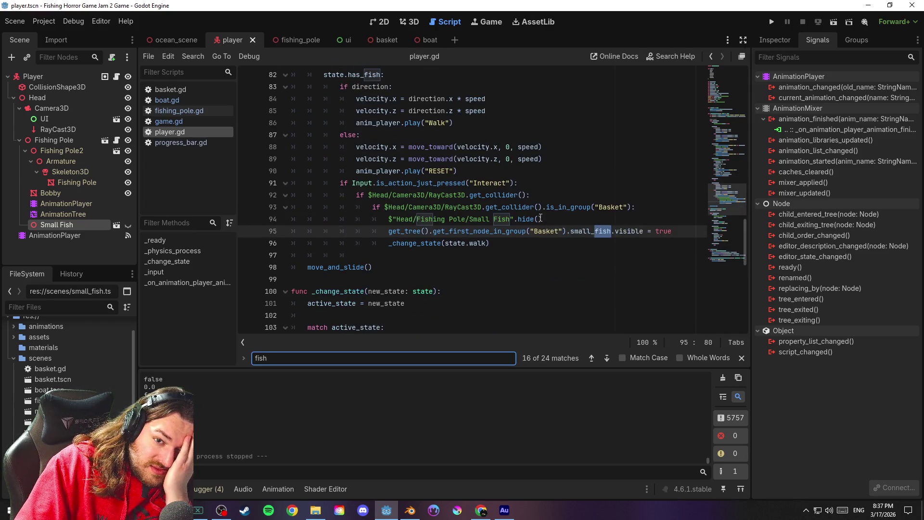
click(606, 360)
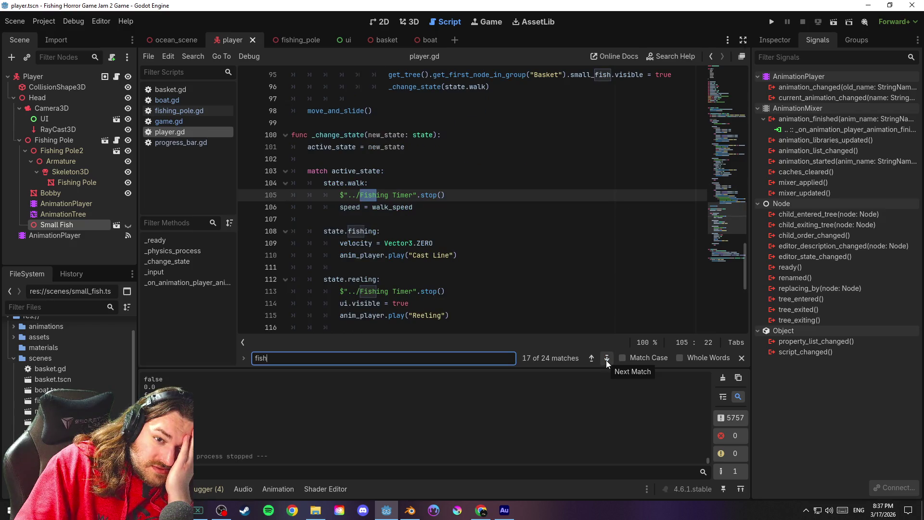
click(605, 360)
click(606, 360)
click(606, 360)
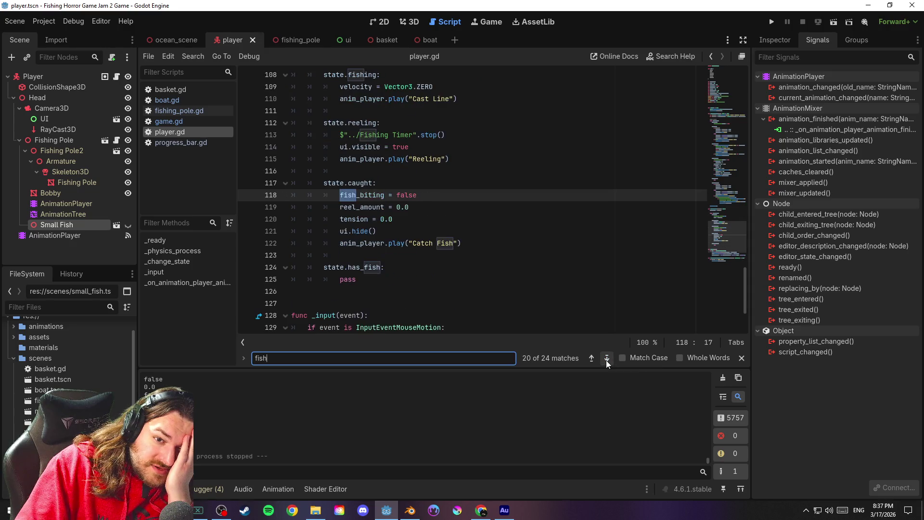
click(606, 360)
click(605, 360)
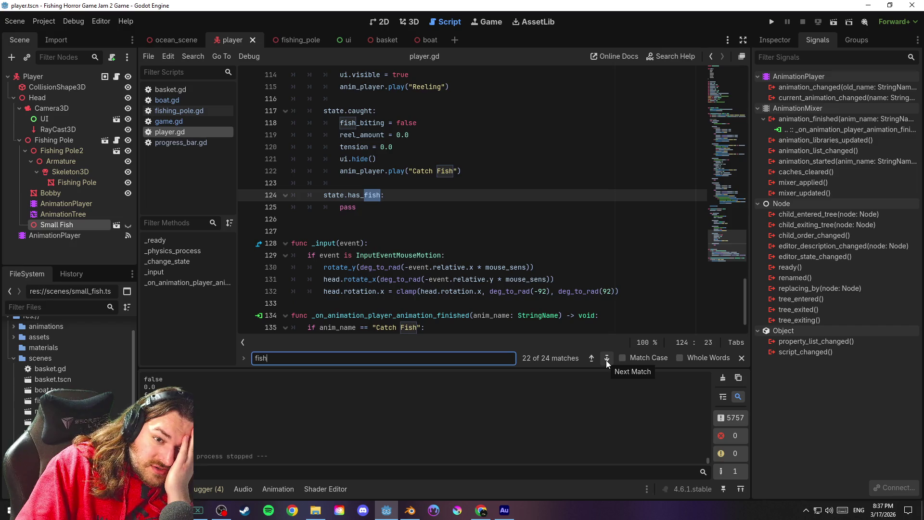
click(605, 360)
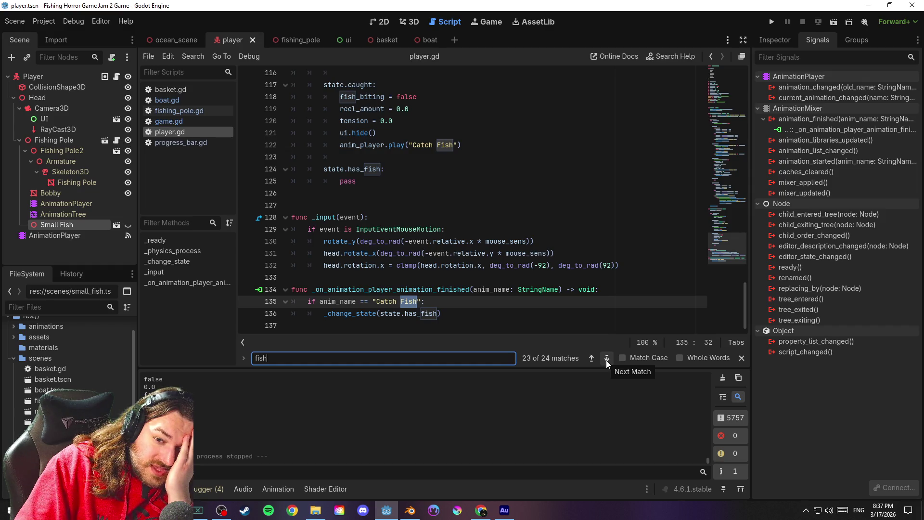
click(606, 360)
click(467, 317)
key(Return)
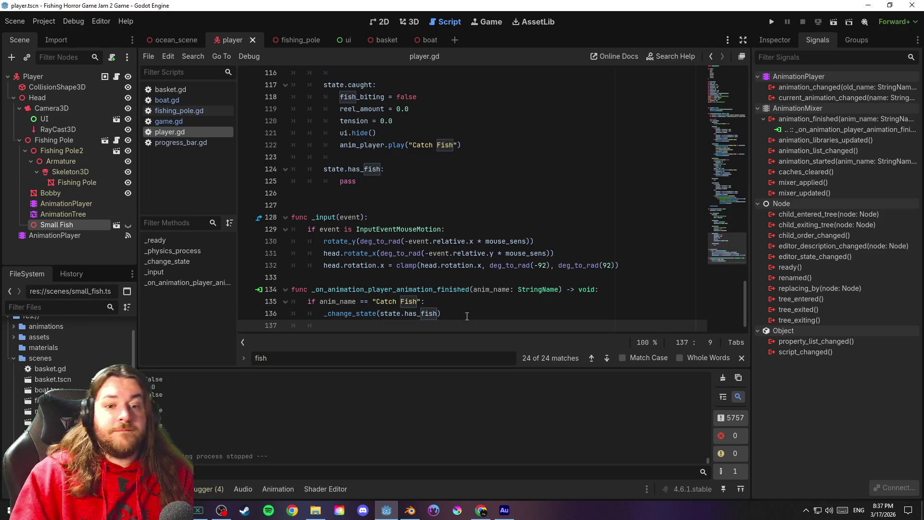
Add Small Fish.visible = true on line 137 of the animation-finished handler and save player.gd
drag(80, 226, 367, 324)
text(.visible )
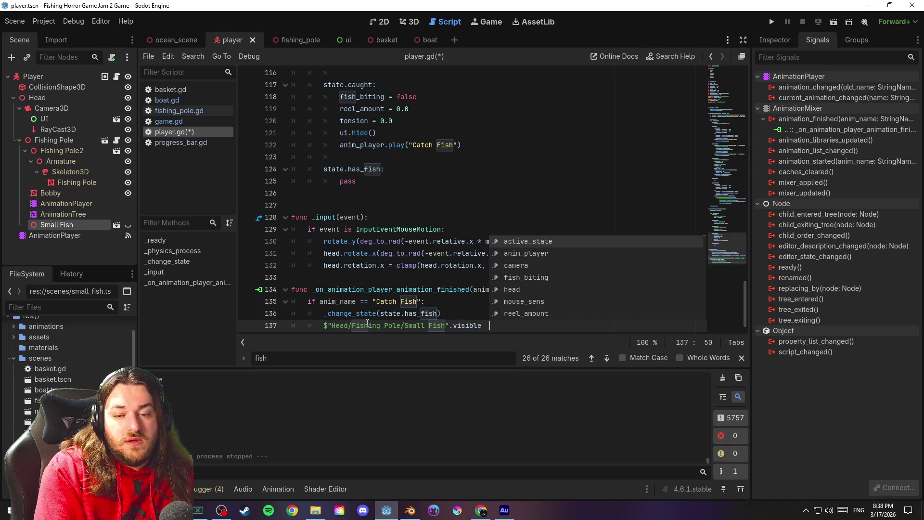
text(= true)
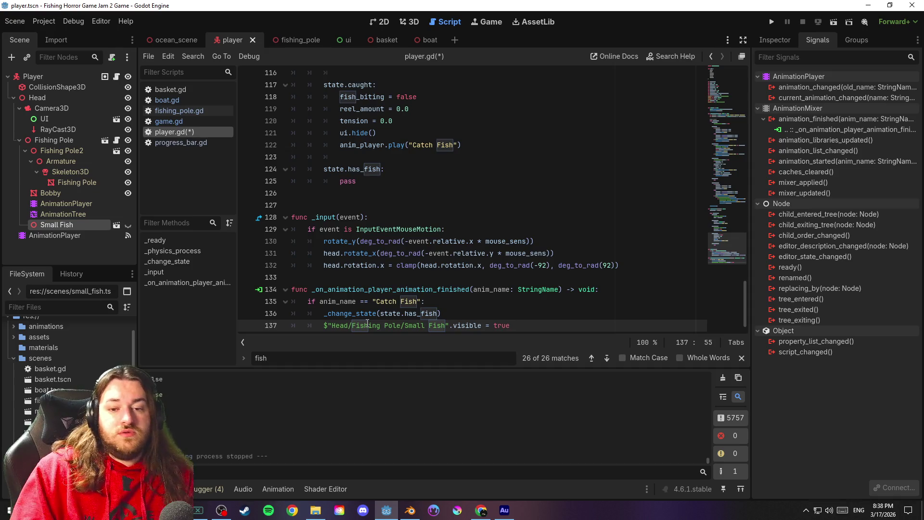
click(458, 218)
key(ctrl+s)
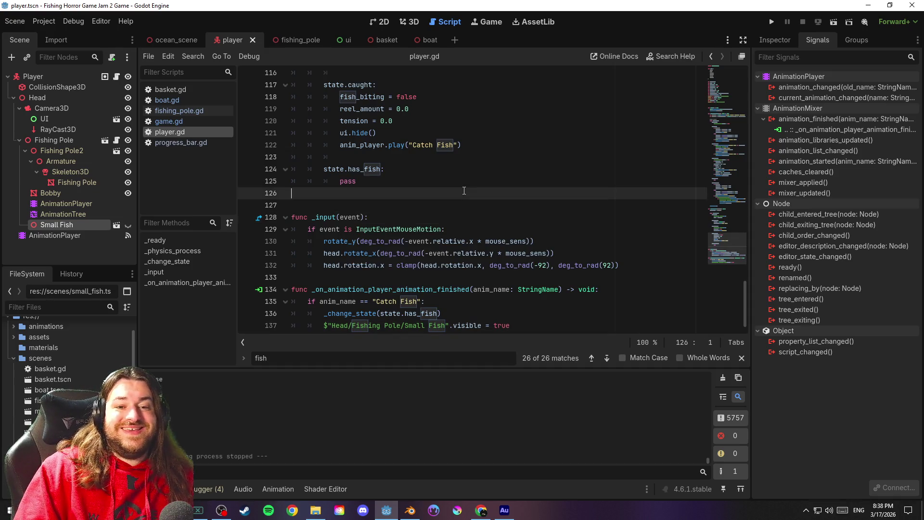
Run the project to playtest the change, then return to the script editor
click(771, 22)
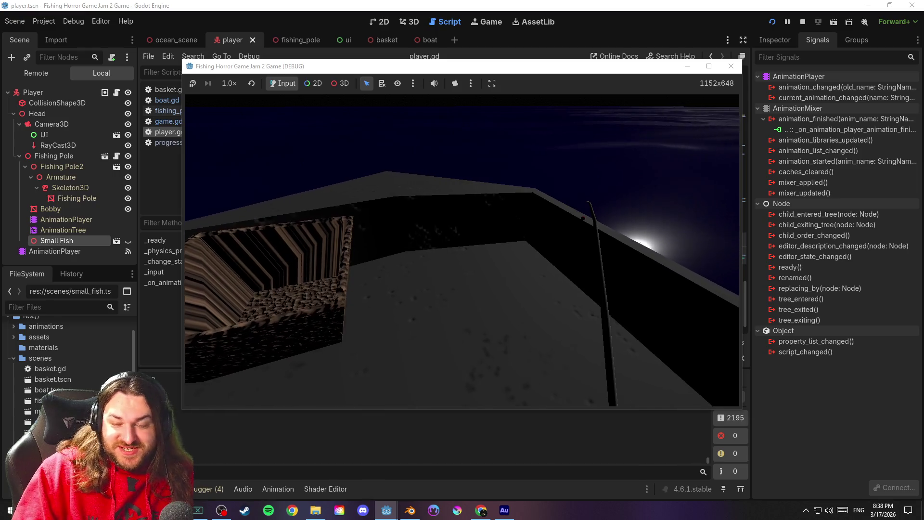
key(alt+Tab)
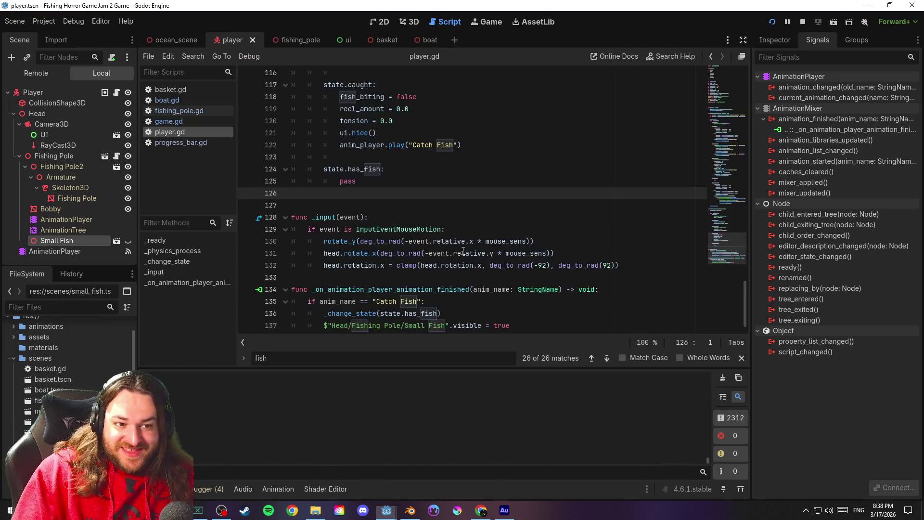
click(557, 319)
Close the search bar and stop the running game
click(551, 313)
click(741, 358)
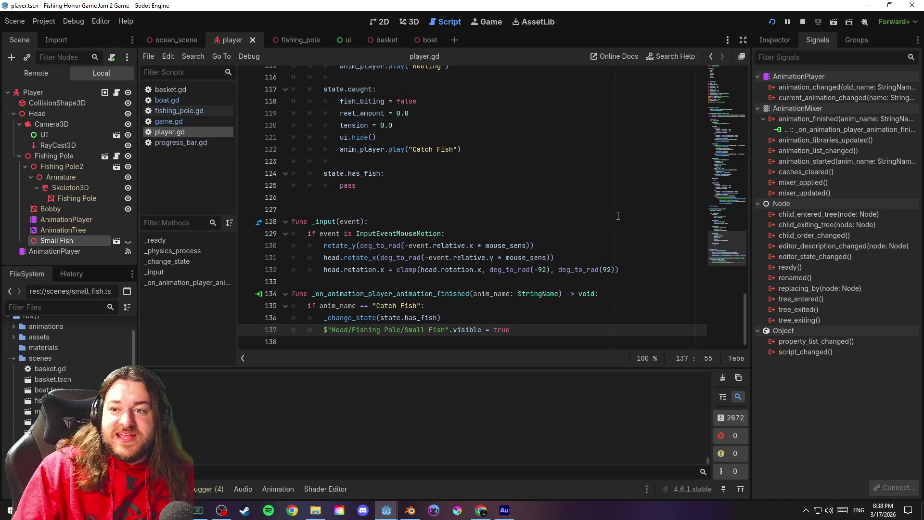
click(802, 22)
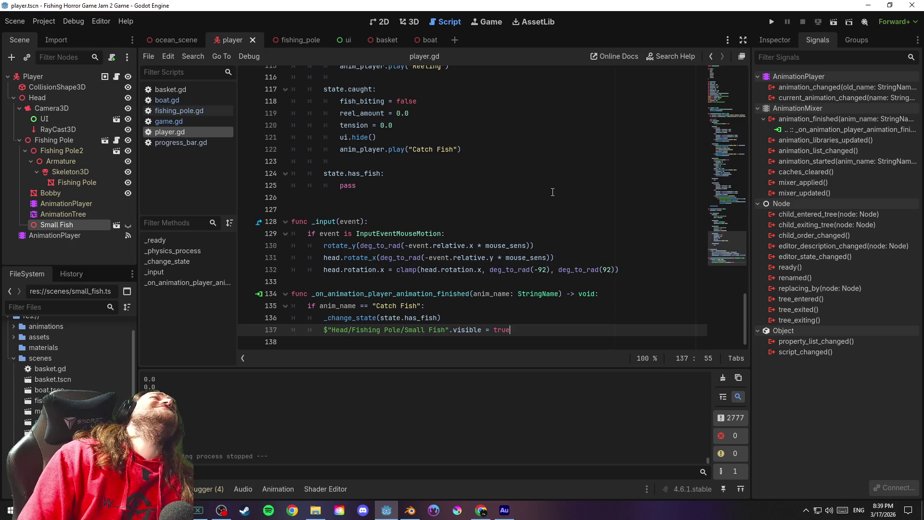
Open progress_bar.gd briefly, then switch back to player.gd
click(438, 197)
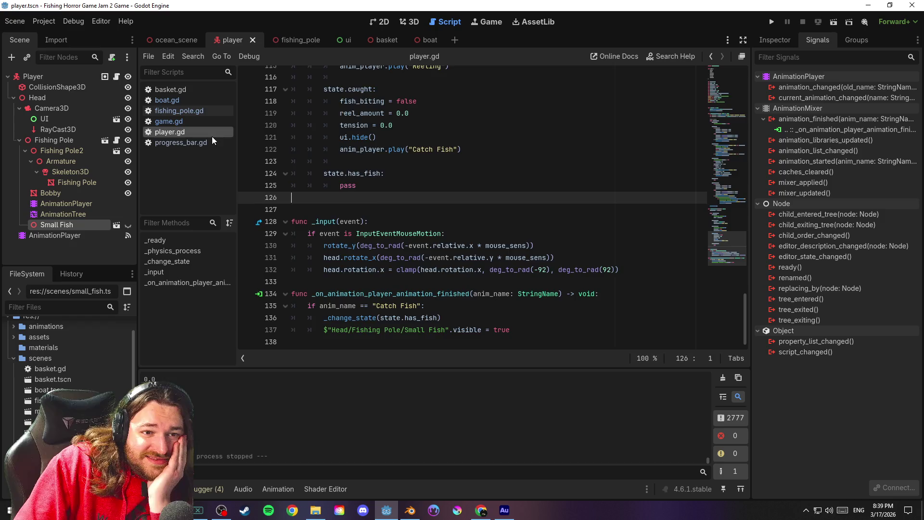
click(193, 141)
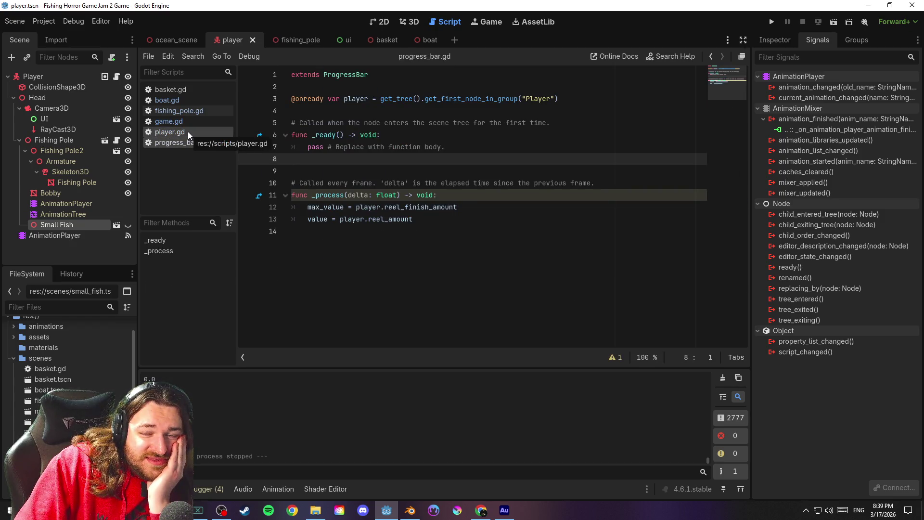
click(188, 132)
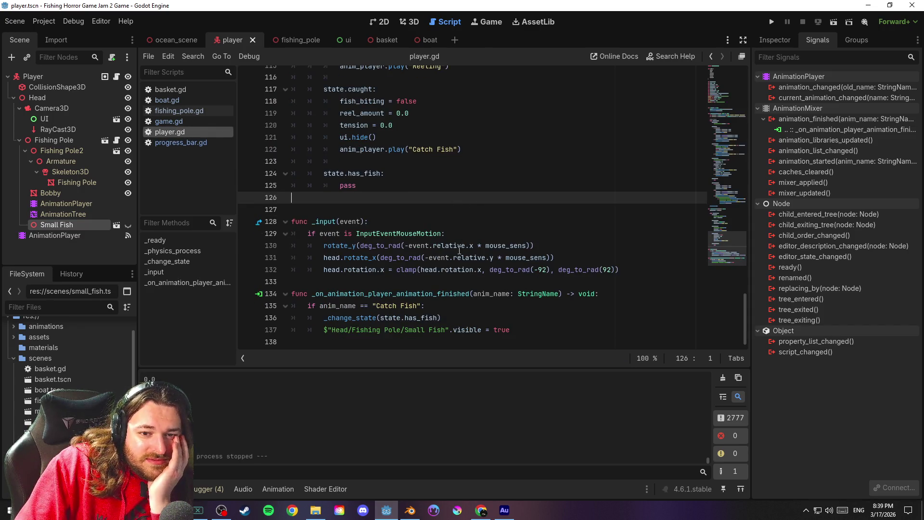
mouse_move(459, 250)
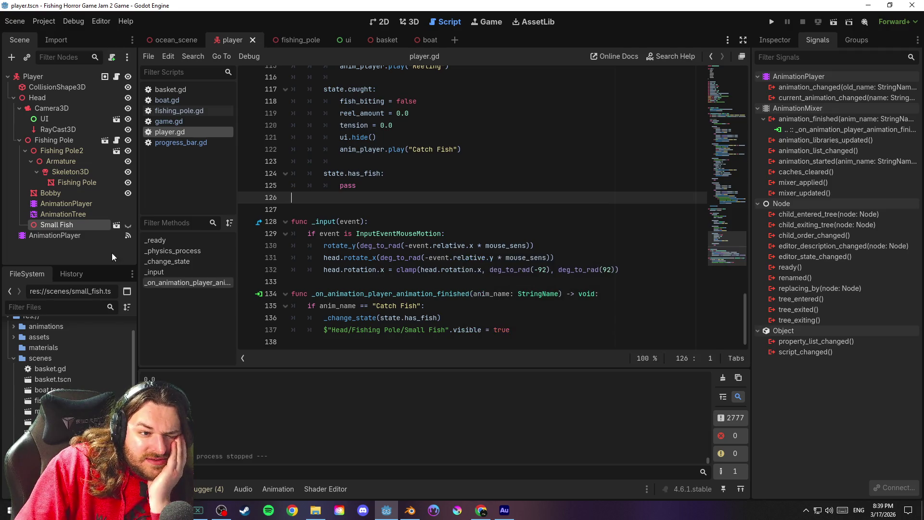
Select the Small Fish node and show its properties in the Inspector
click(79, 226)
click(80, 226)
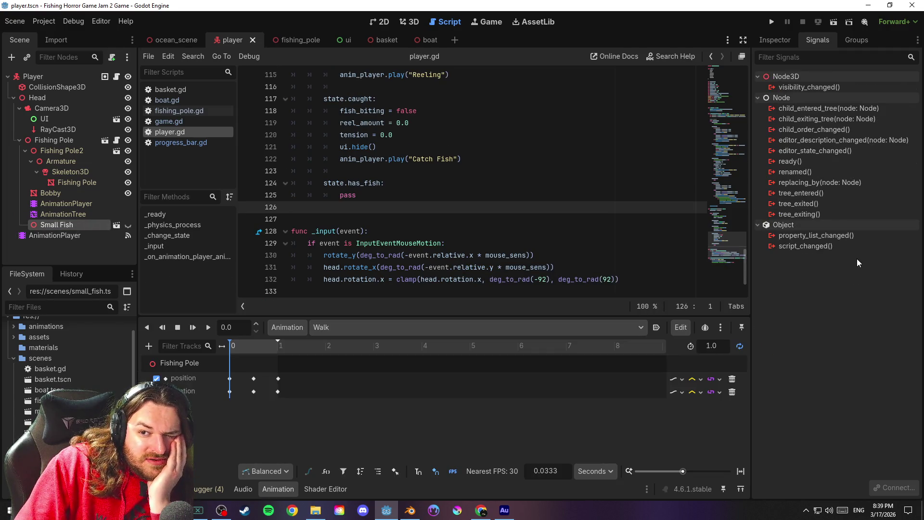
click(775, 39)
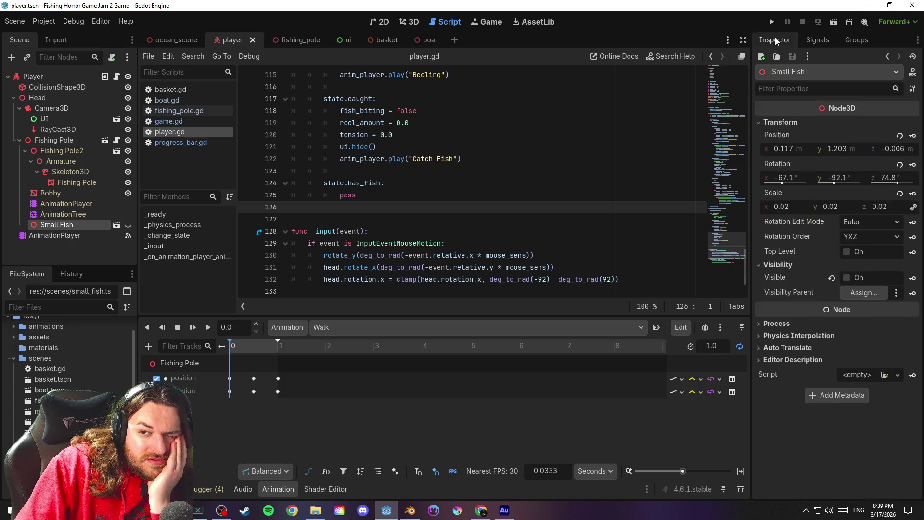
mouse_move(787, 276)
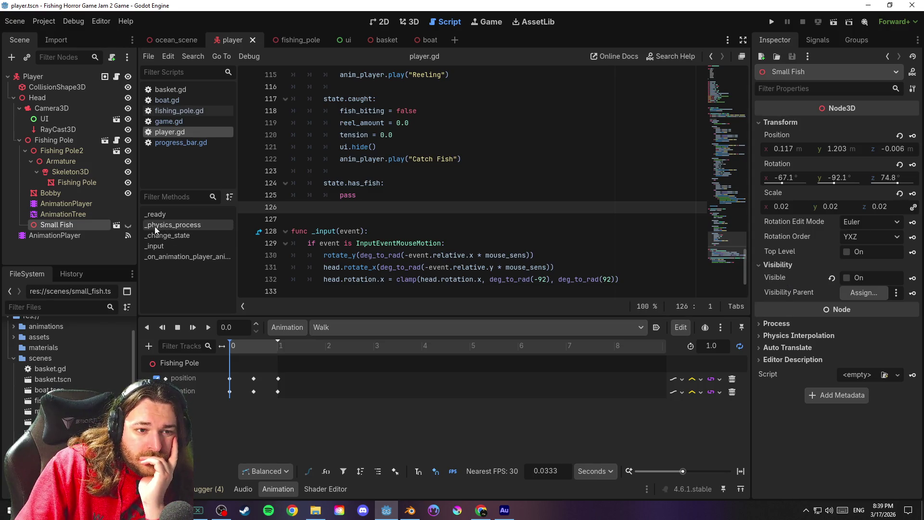
Toggle Small Fish visible on and back off, leaving it hidden, and save
click(128, 224)
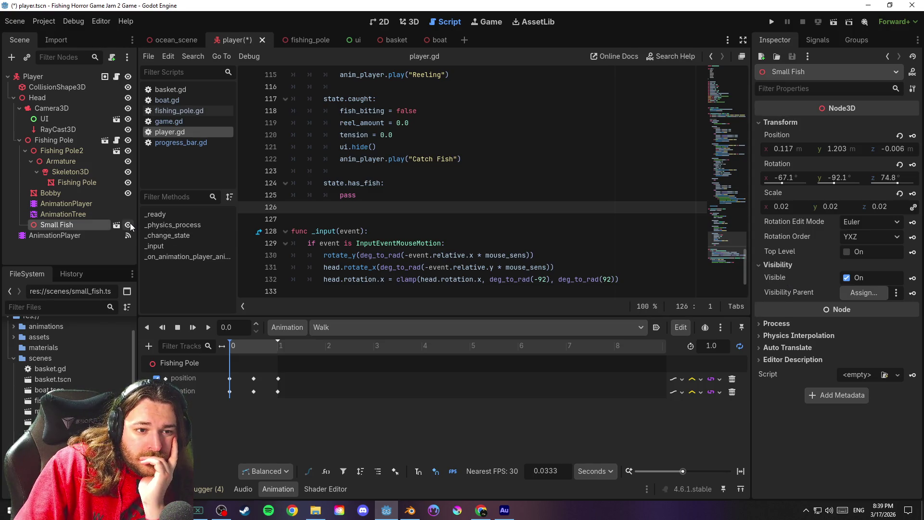
click(626, 280)
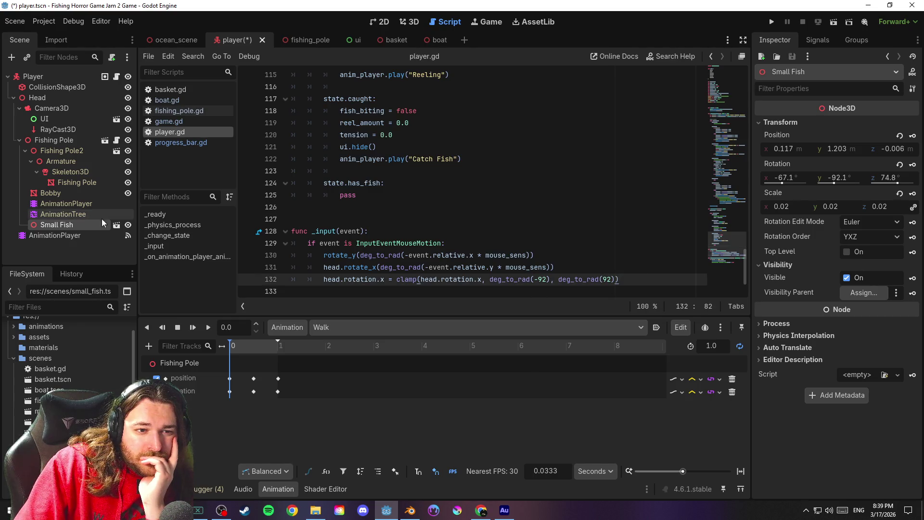
click(128, 224)
key(ctrl+s)
scroll(567, 213, down, 2)
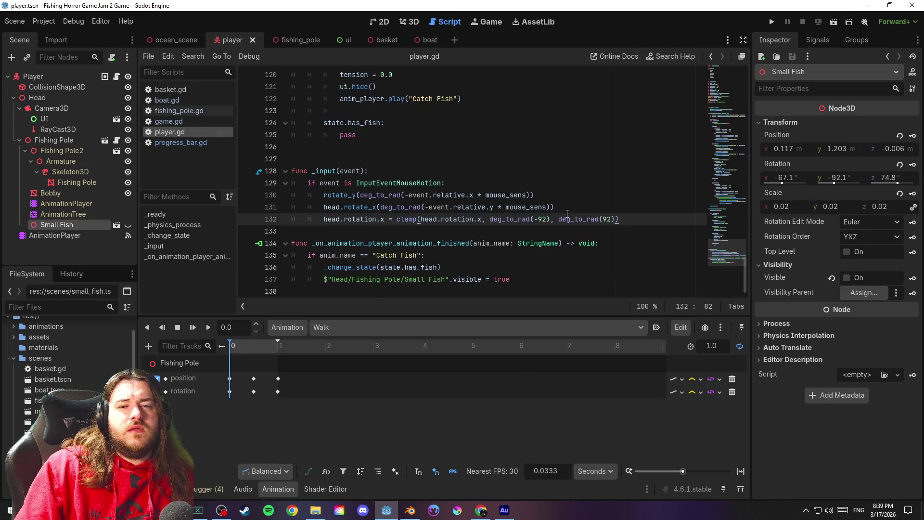
Replace line 137's assignment with set_deferred("visible", true) and save player.gd
drag(453, 279, 512, 281)
text(set_deferred)
key(Return)
text("visible)
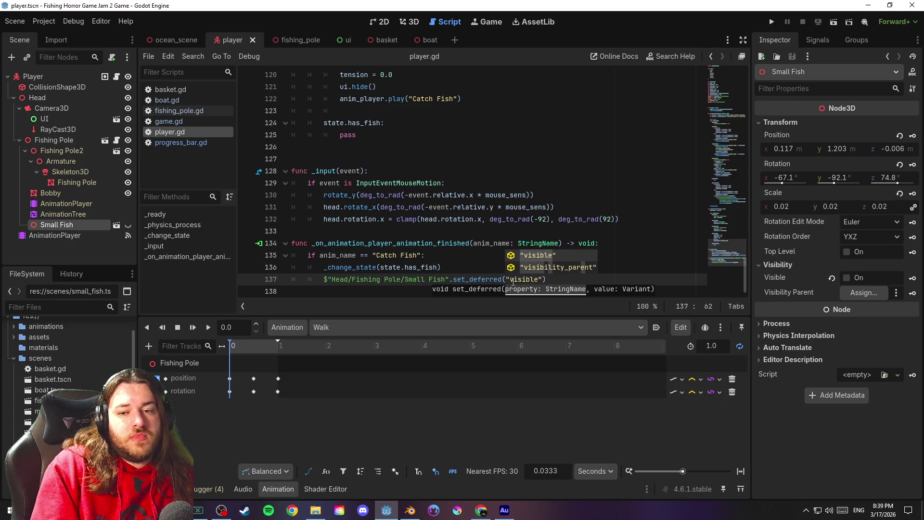
text(", ture)
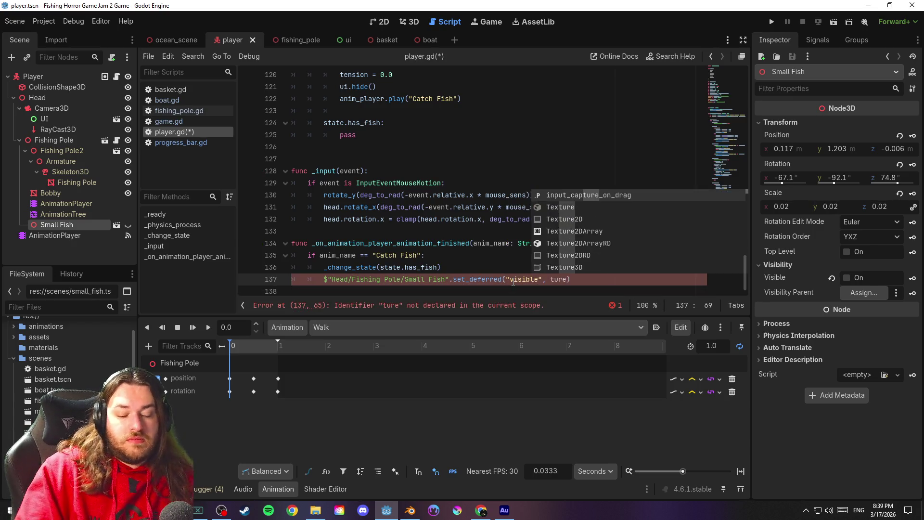
key(BackSpace)
key(BackSpace)
key(BackSpace)
text(rue)
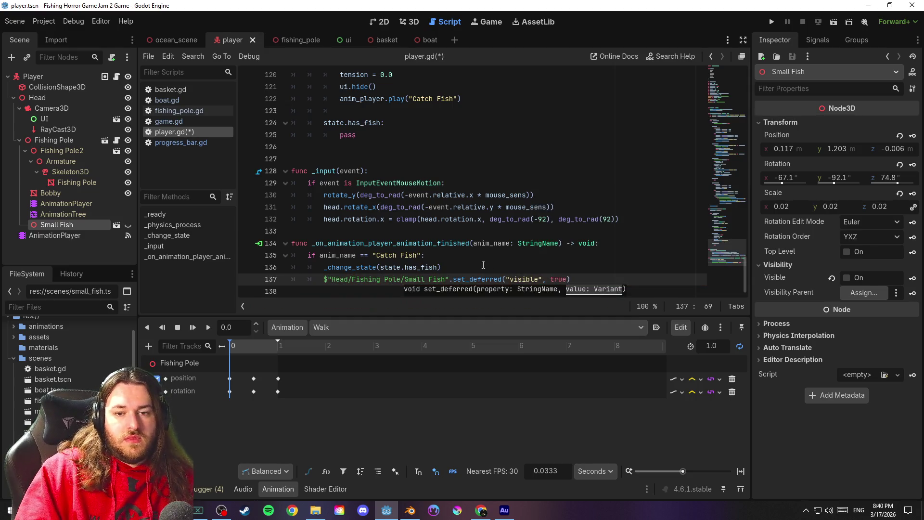
click(483, 265)
key(ctrl+s)
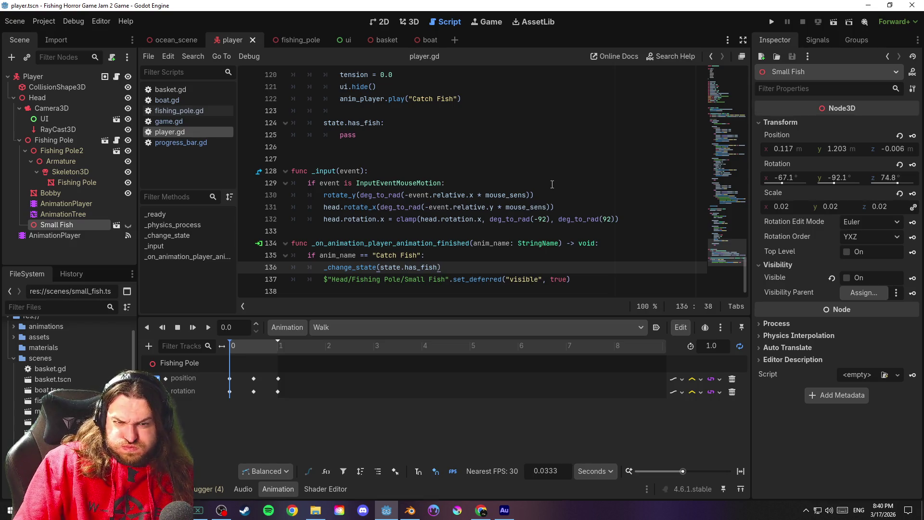
Save again from blank line 127 and launch the game for playtesting
click(439, 172)
key(ctrl+s)
key(Up)
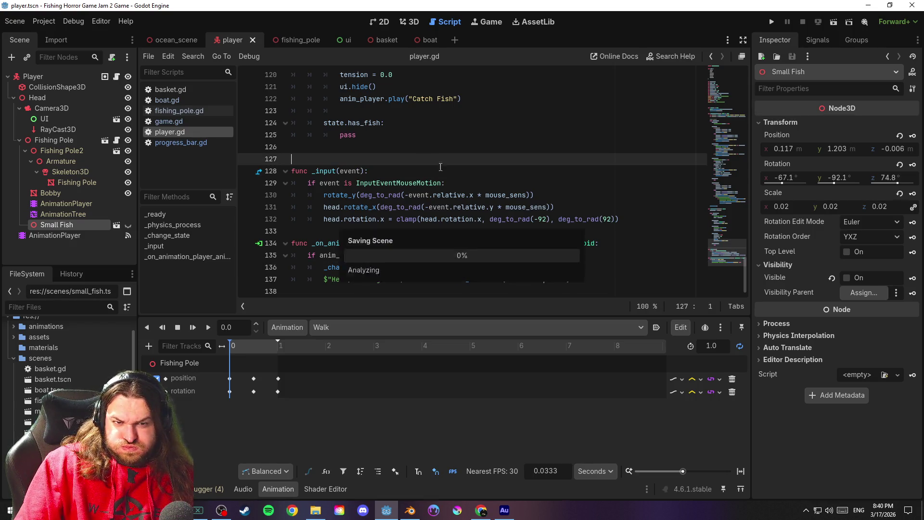
click(772, 21)
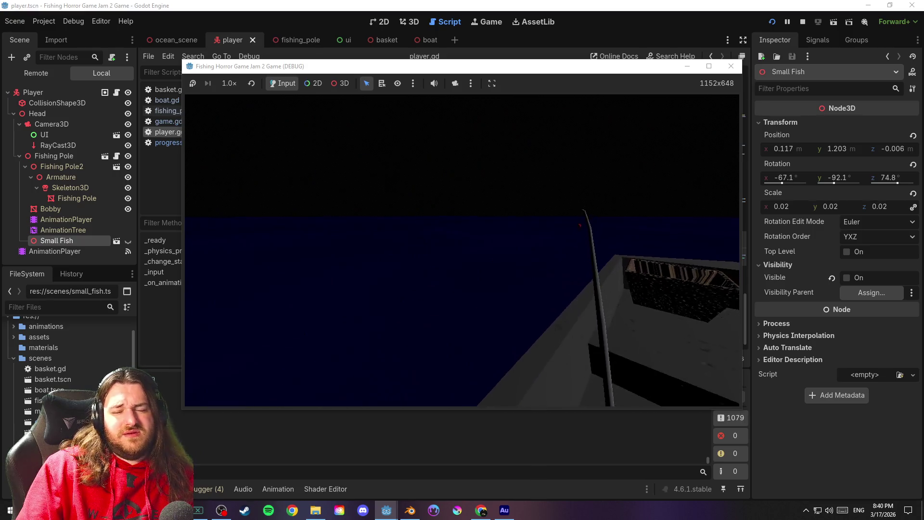
Stop the playtest with F8, relaunch it with F5, and select the AnimationPlayer node
key(F8)
key(F5)
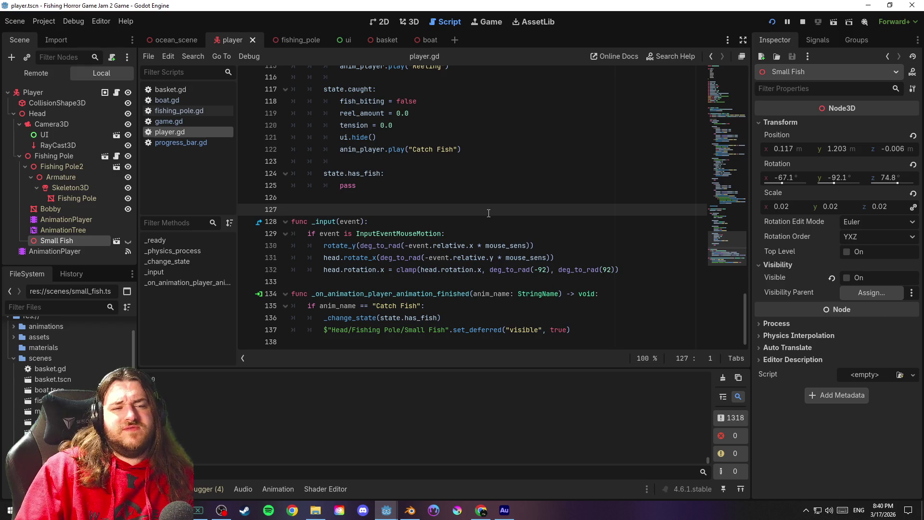
click(84, 248)
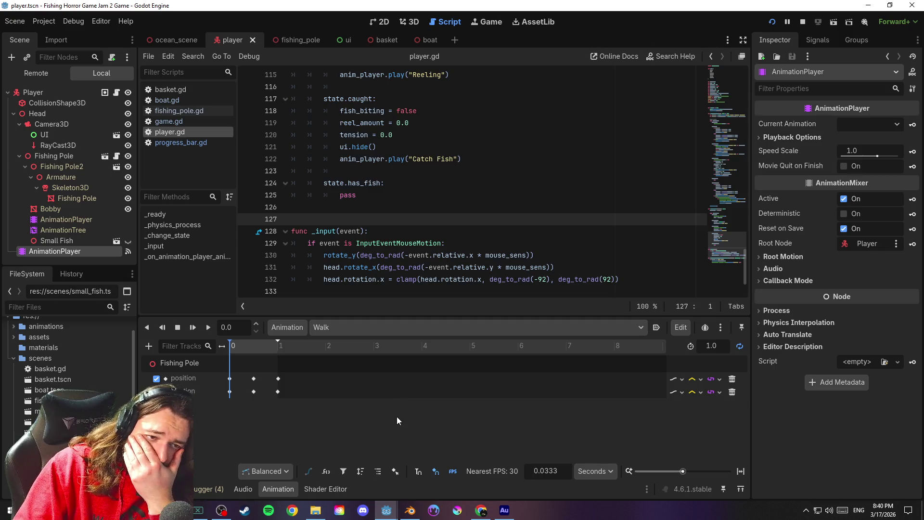
Check AnimationPlayer's signals, load Catch Fish, and scrub its preview from 0 to 1 second
click(126, 252)
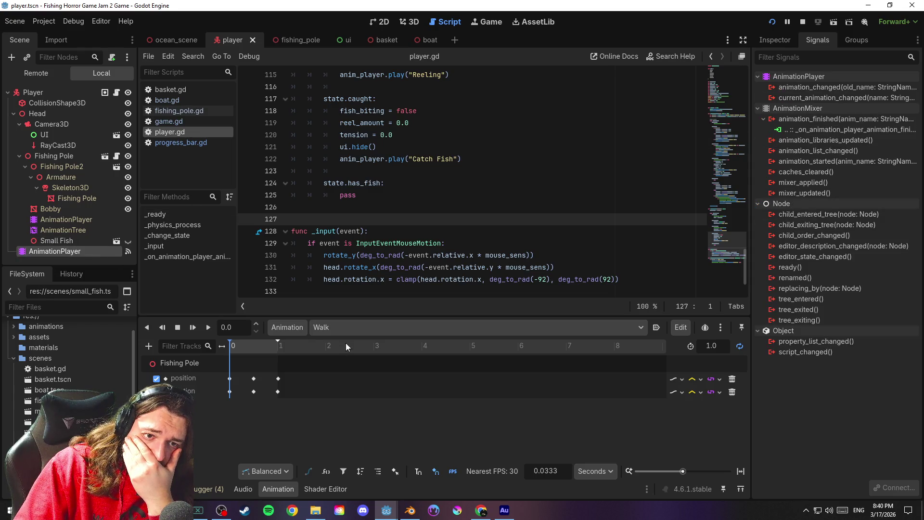
click(362, 327)
click(378, 354)
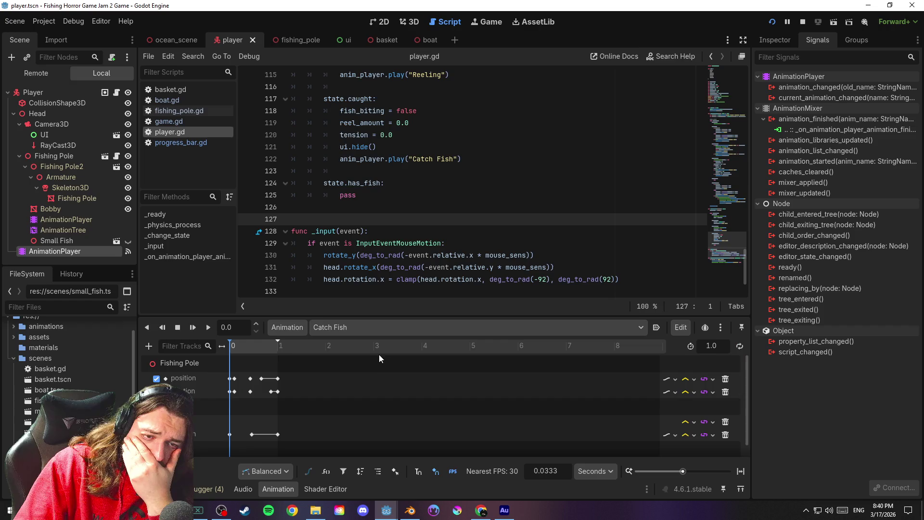
scroll(345, 387, down, 1)
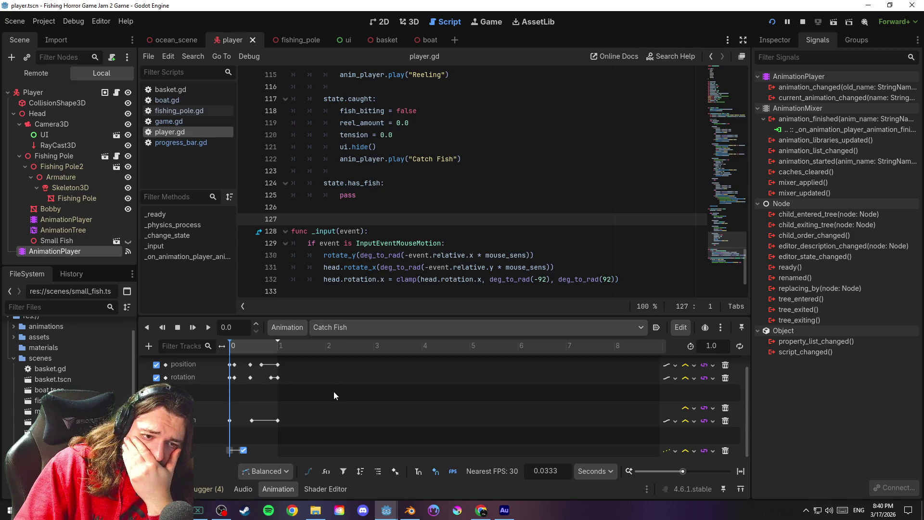
click(236, 347)
mouse_move(236, 348)
mouse_down()
mouse_move(285, 349)
mouse_move(244, 356)
mouse_move(280, 361)
mouse_up()
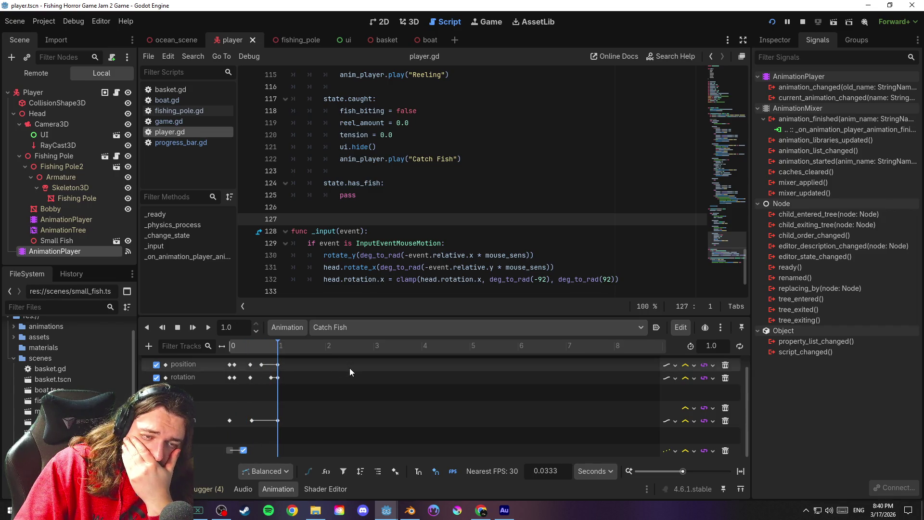
drag(267, 348, 230, 348)
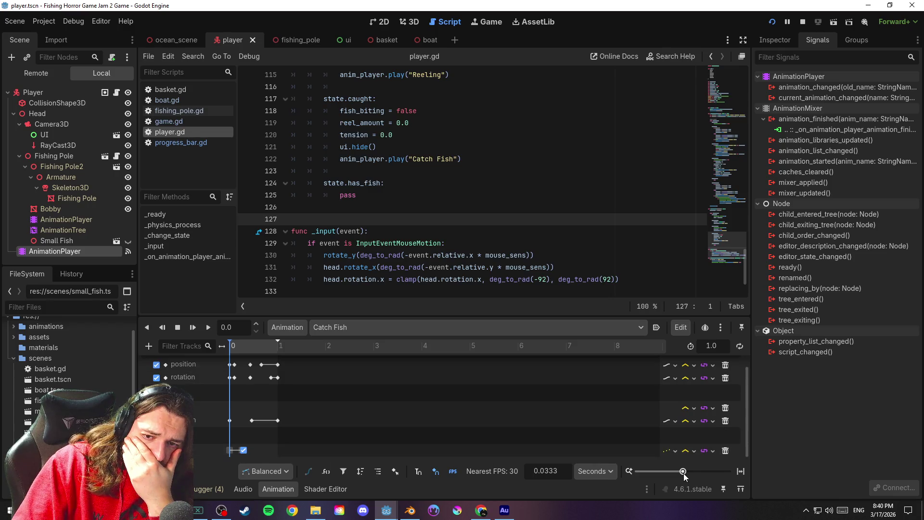
Zoom the timeline to the first second and inspect the Small Fish visible track's final key
drag(686, 472, 699, 476)
scroll(698, 473, up, 2)
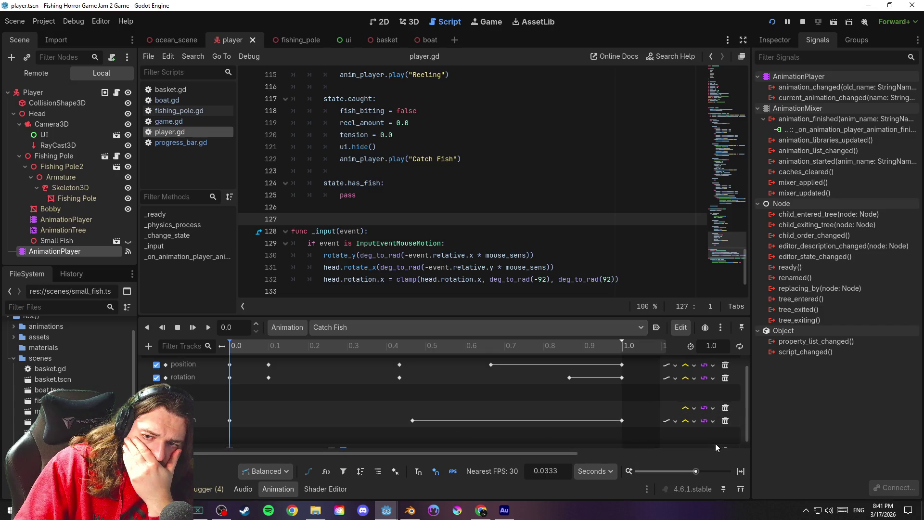
scroll(747, 429, down, 1)
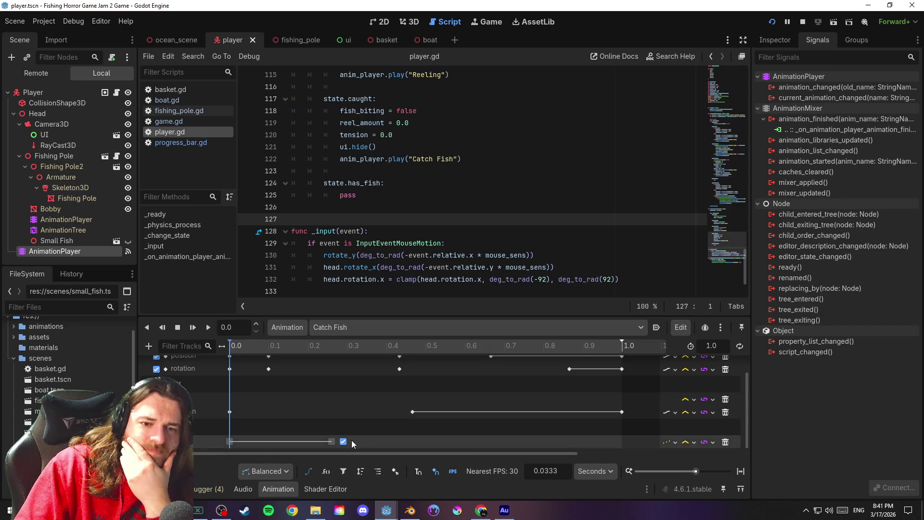
click(332, 442)
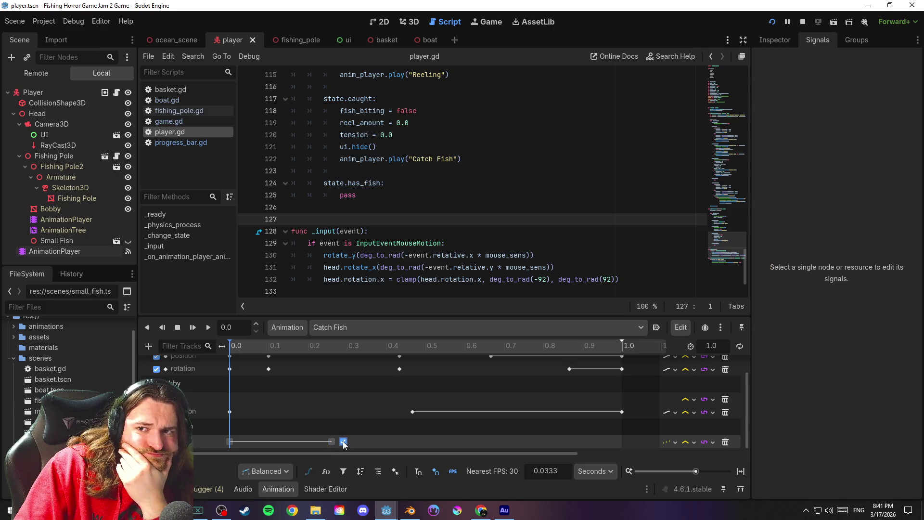
click(773, 38)
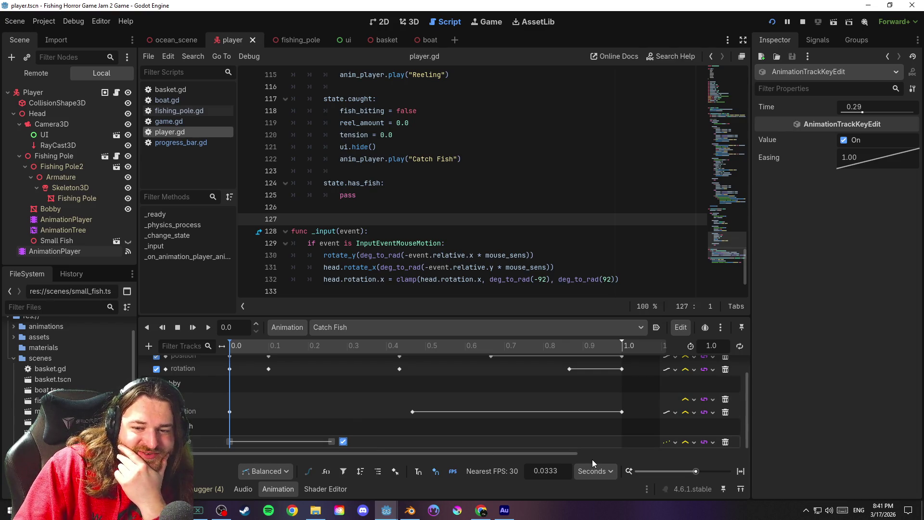
drag(697, 472, 684, 473)
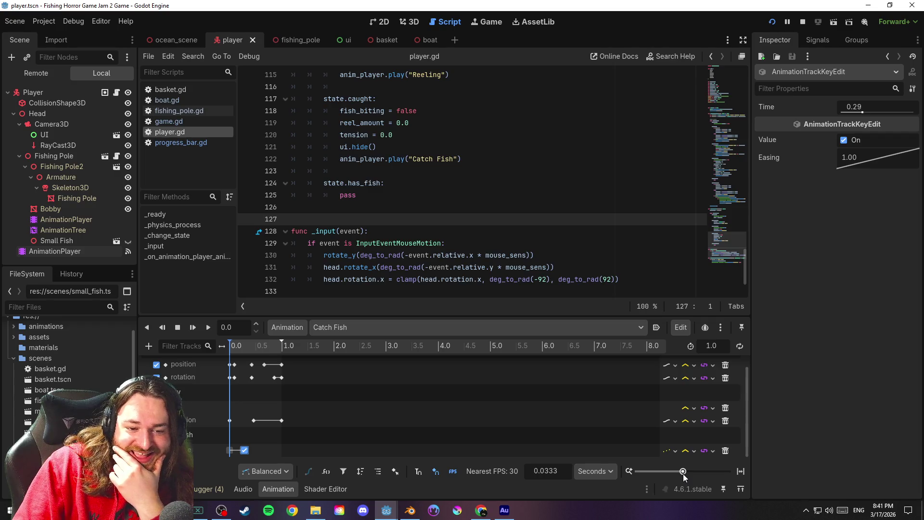
Save the player scene from the Scene menu and select the Small Fish node
click(14, 21)
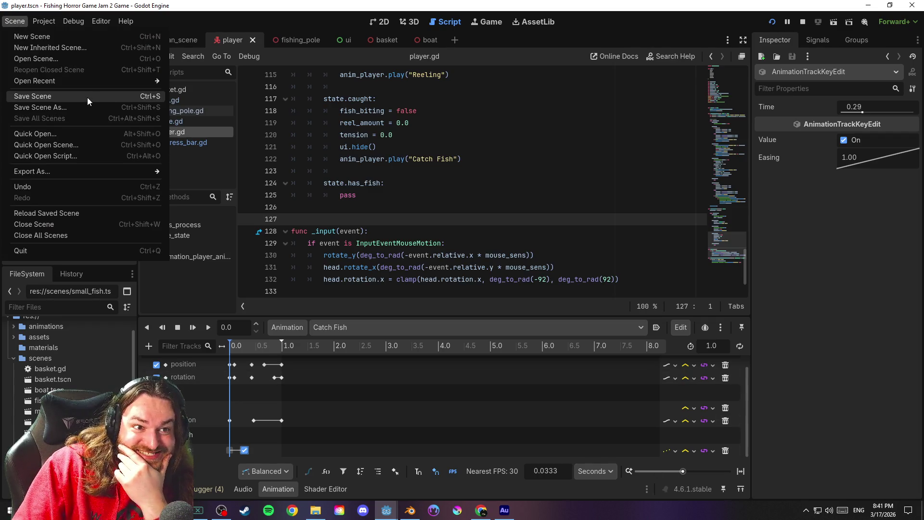
click(24, 95)
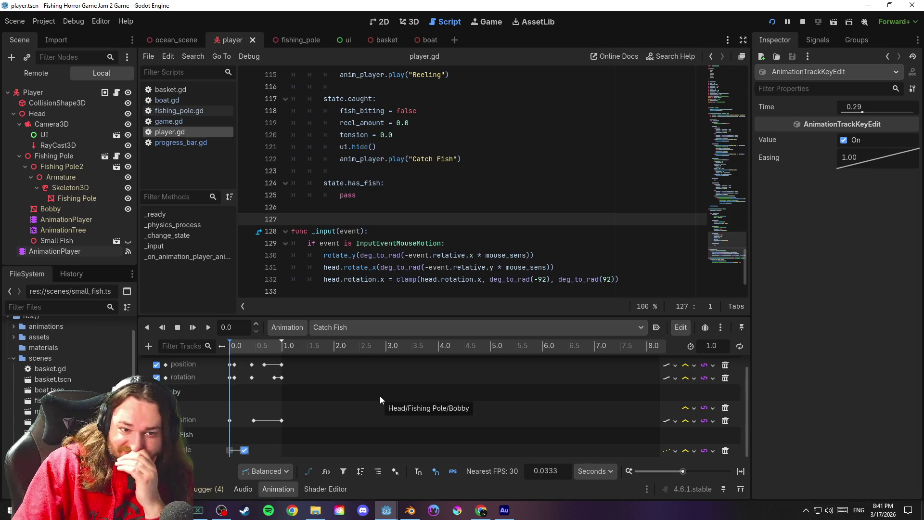
click(101, 239)
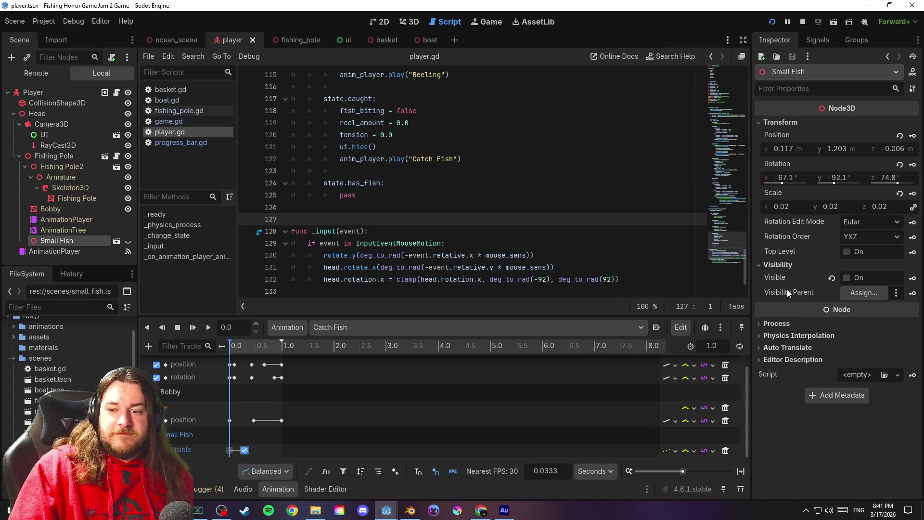
mouse_move(786, 290)
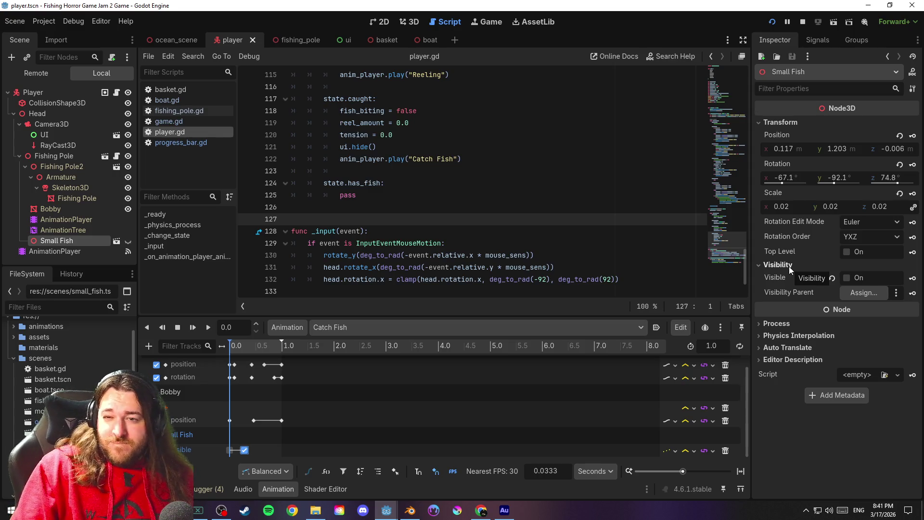
Select AnimationPlayer and AnimationTree, then save the player scene from the Scene menu
click(58, 219)
click(70, 230)
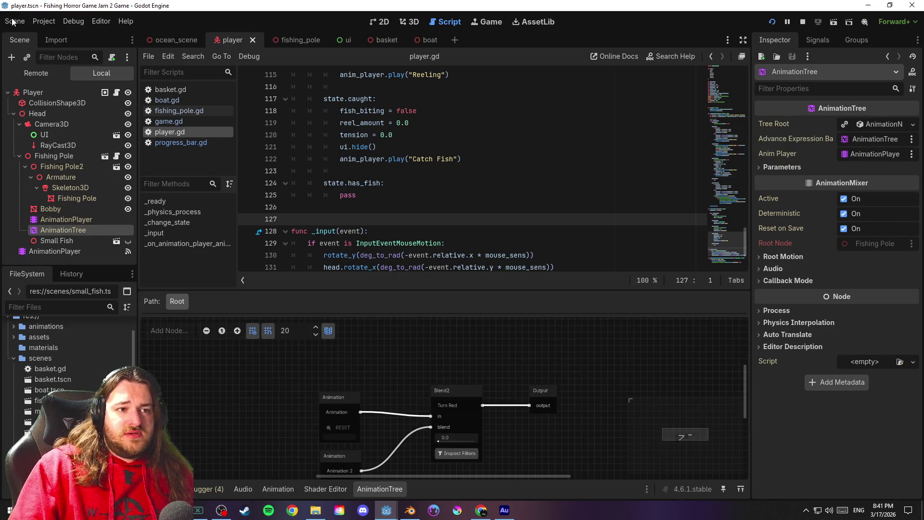
click(14, 21)
click(86, 96)
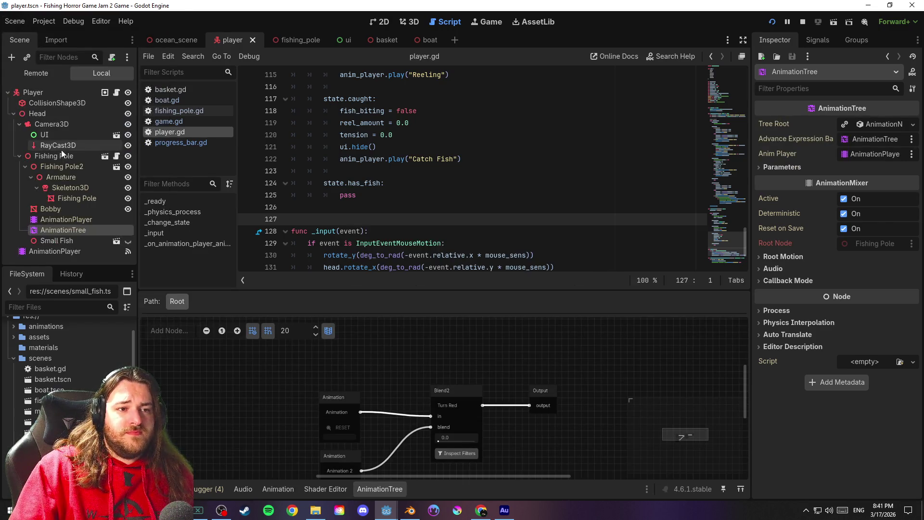
click(75, 239)
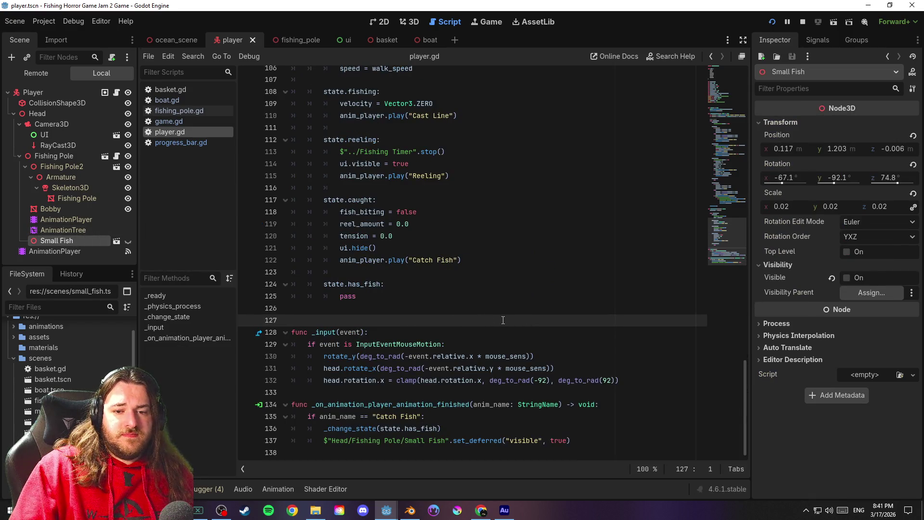
Select and reselect the line 137 set_deferred statement, then return to blank line 127
scroll(535, 314, up, 2)
scroll(533, 314, down, 2)
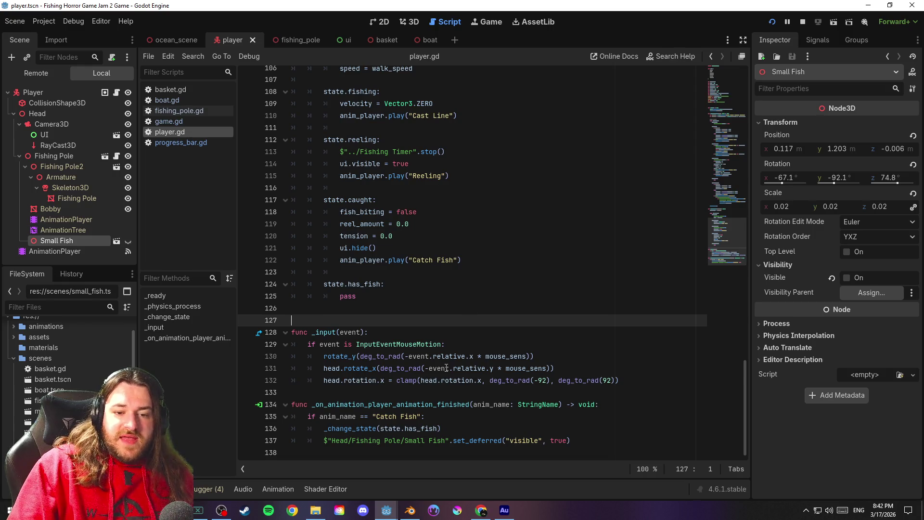
drag(582, 441, 268, 442)
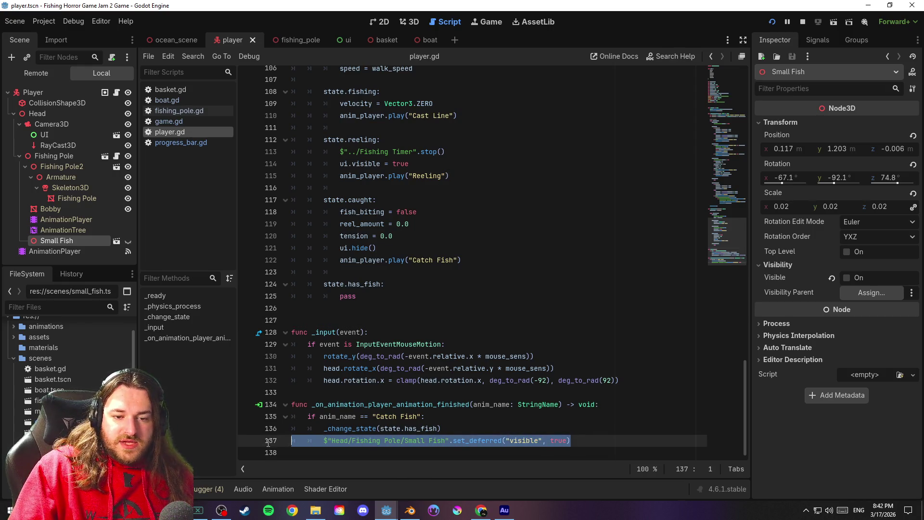
click(579, 442)
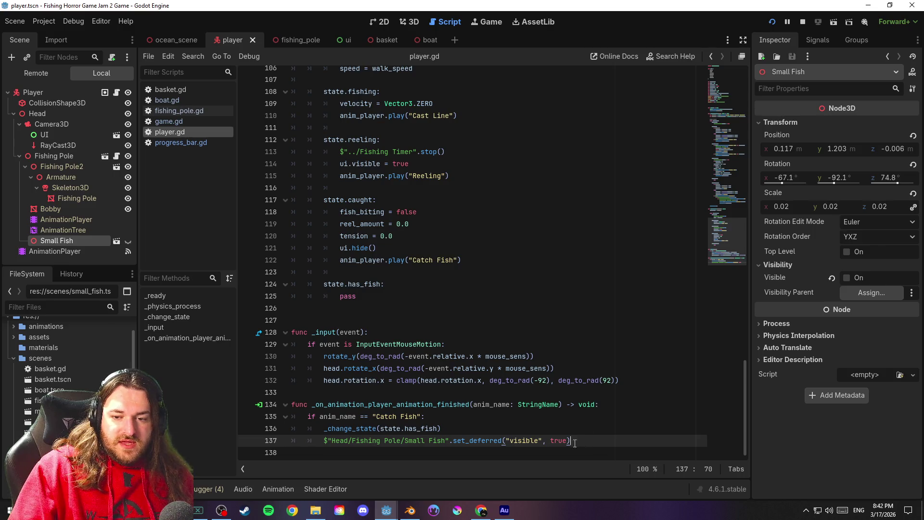
drag(583, 441, 264, 440)
scroll(536, 300, up, 4)
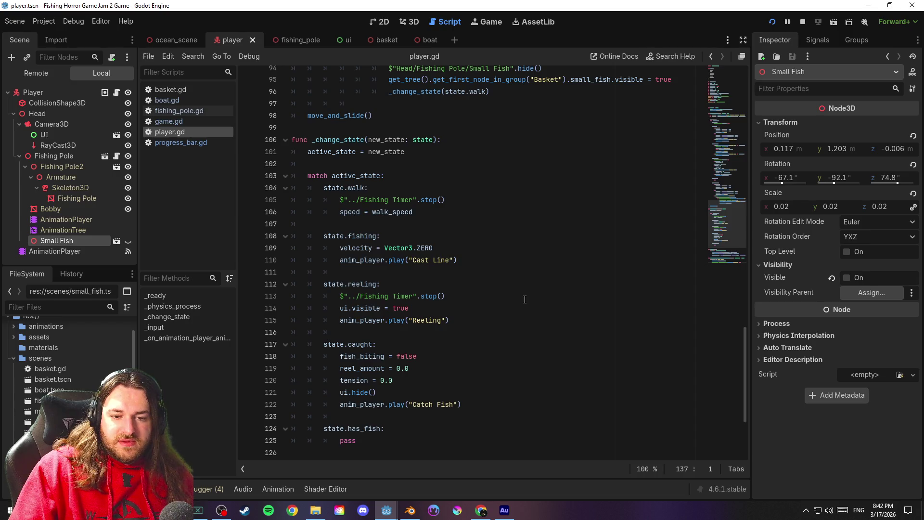
scroll(513, 295, down, 4)
click(435, 315)
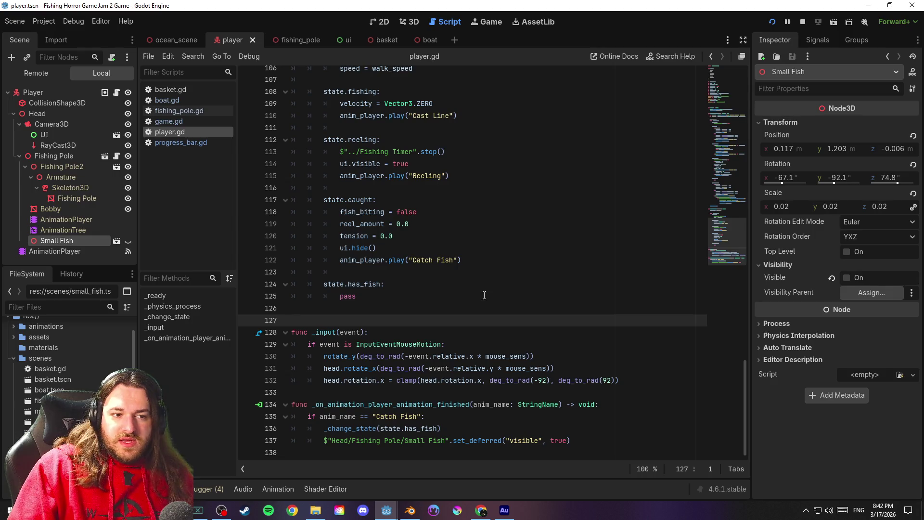
Cancel opening the imported Small Fish scene, switch Small Fish visible, and save the scene
click(116, 241)
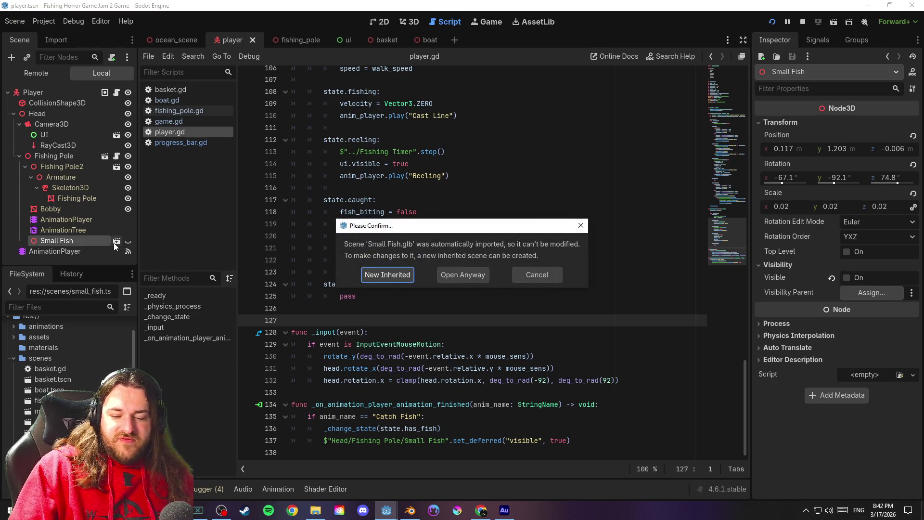
click(538, 275)
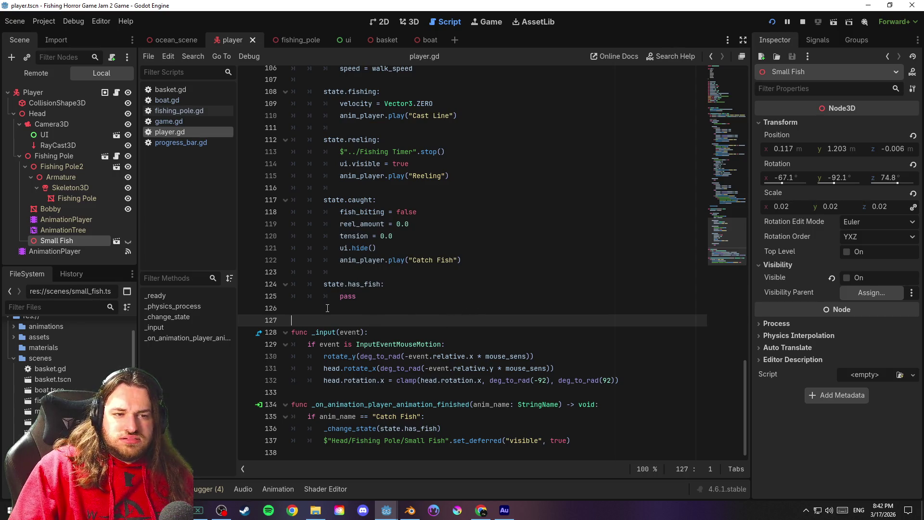
click(128, 240)
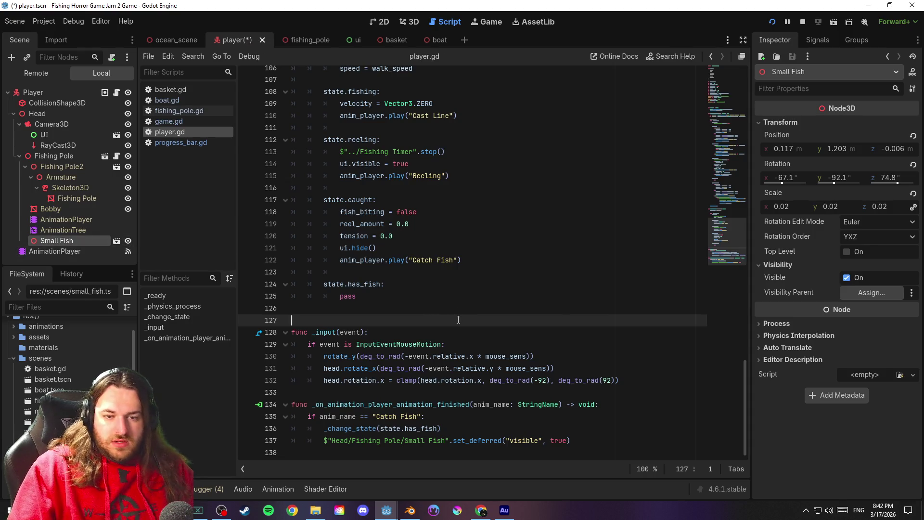
key(ctrl+s)
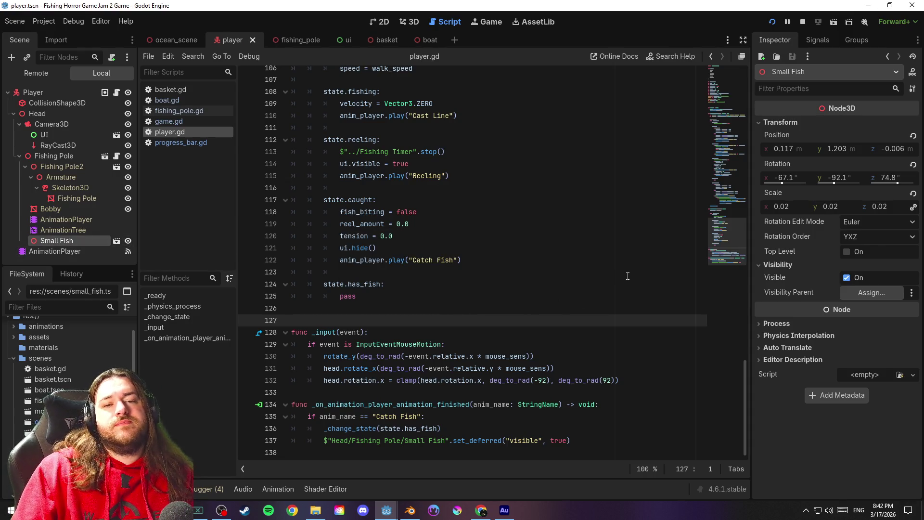
Scroll player.gd back up to the start-state call in the _ready function
click(737, 201)
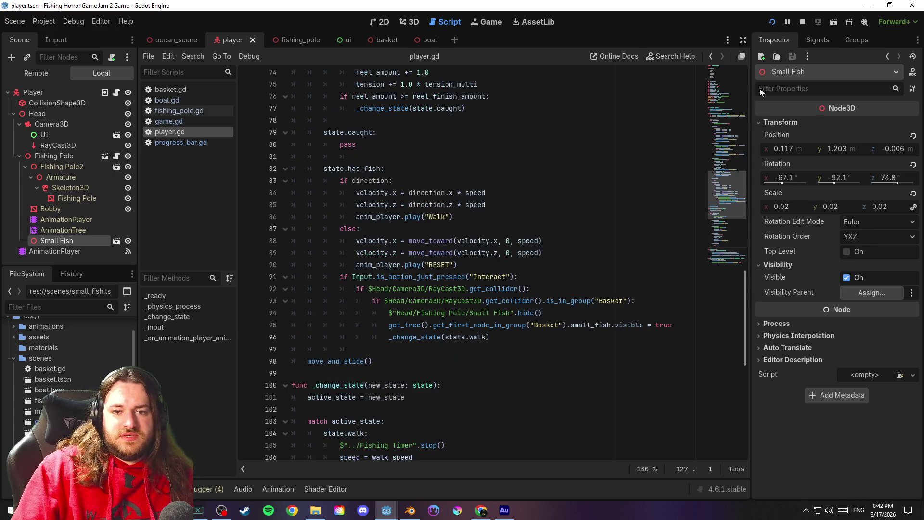
drag(737, 201, 738, 85)
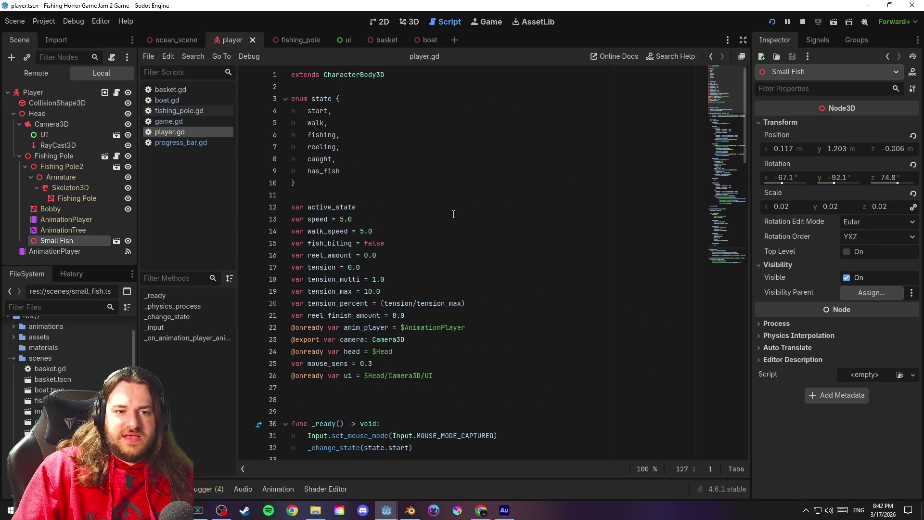
scroll(437, 185, down, 3)
scroll(459, 247, down, 3)
click(439, 232)
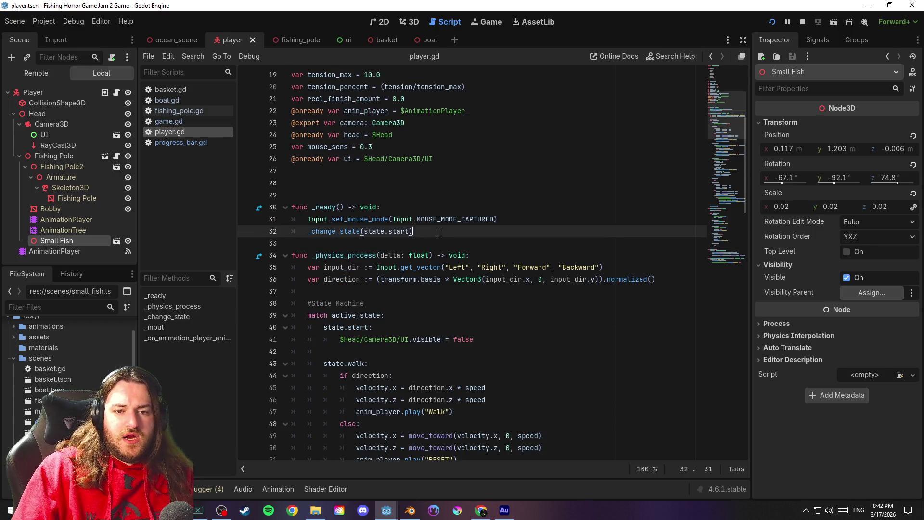
Add Small Fish.set_deferred("visible", false) on a new line 33 in _ready
key(Return)
drag(66, 241, 319, 243)
text(.set)
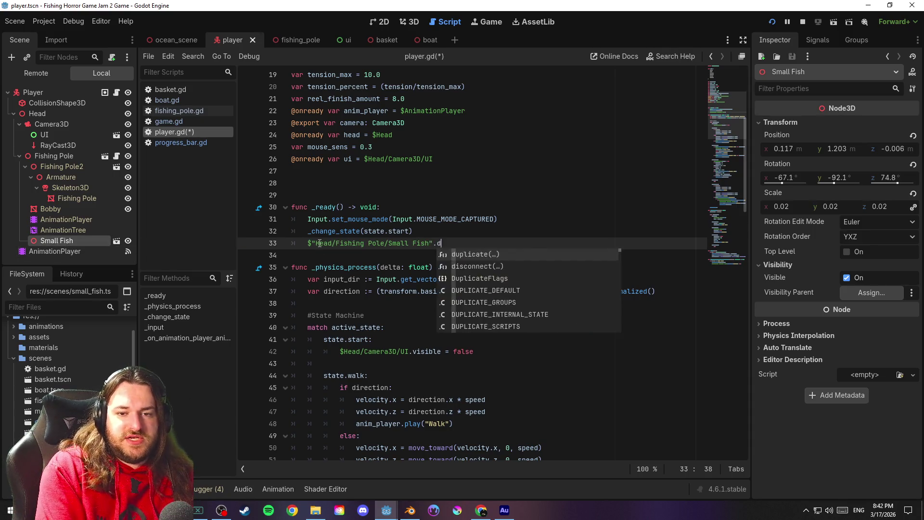
text(d)
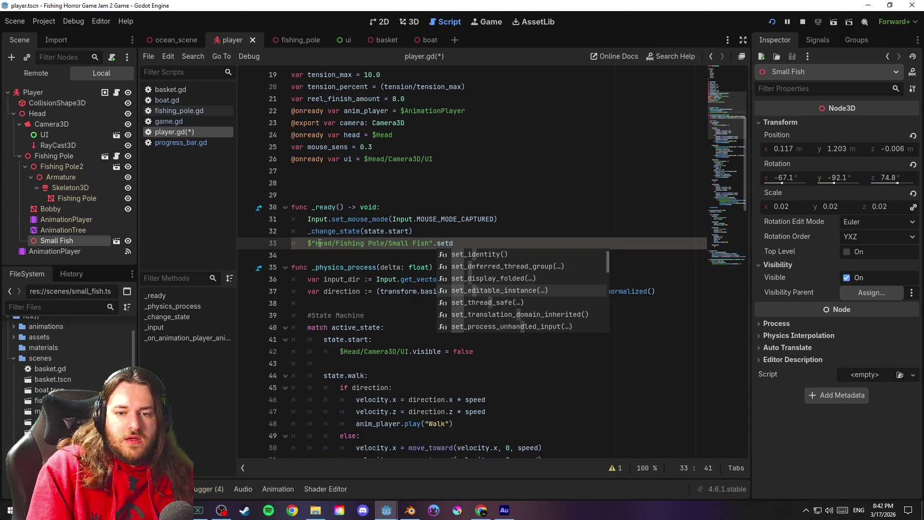
key(Down)
key(Down)
key(BackSpace)
text(_de)
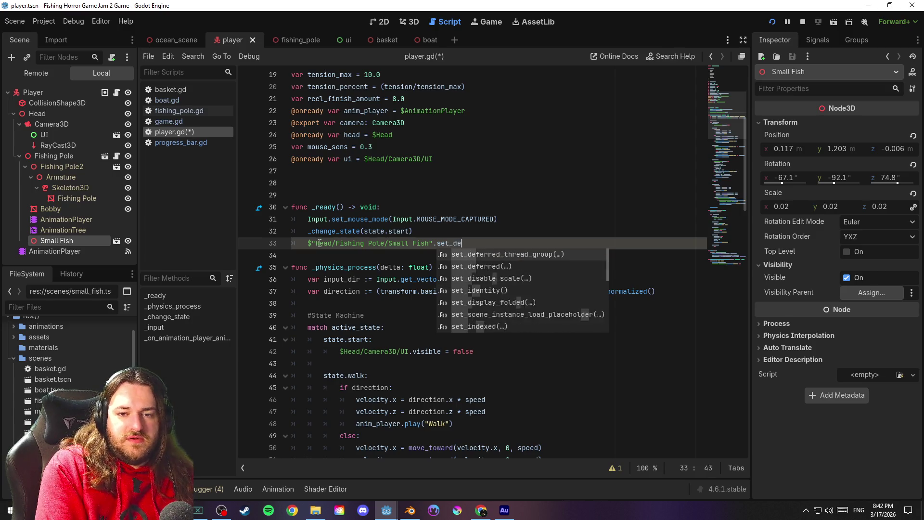
text(ferred("visible)
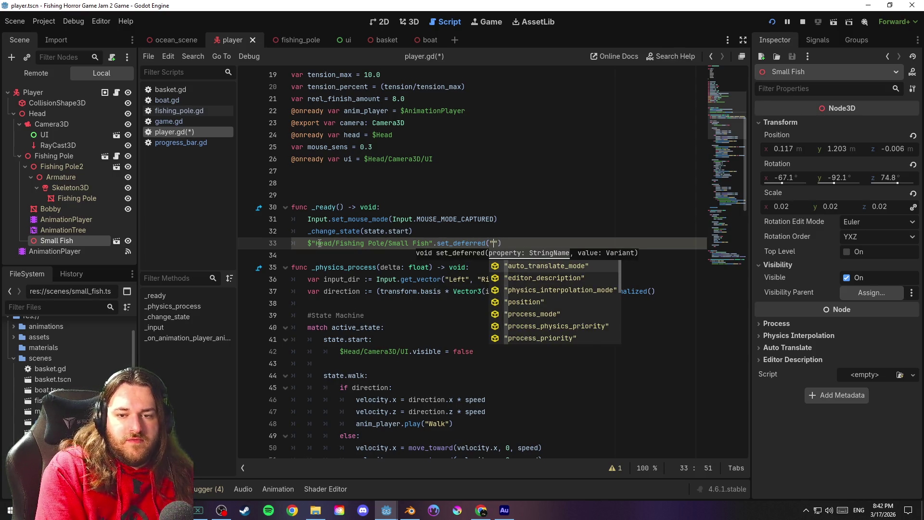
text(")
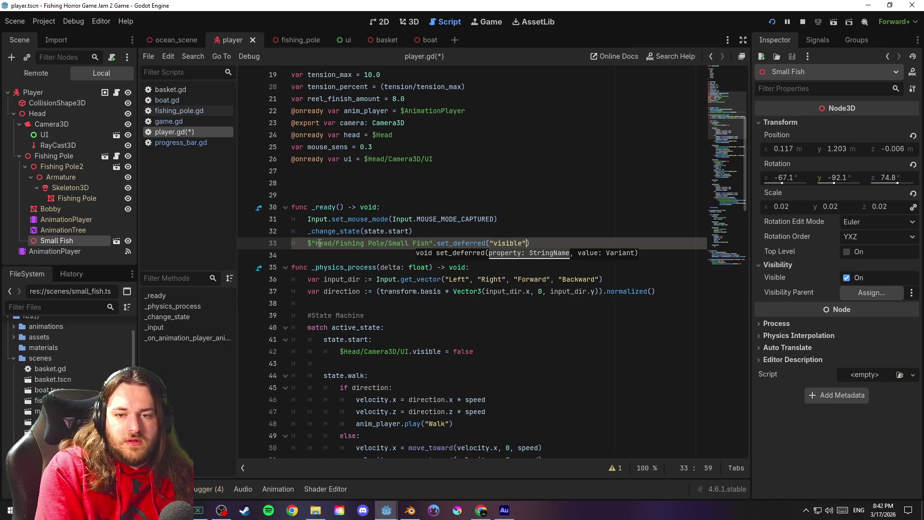
text(, tru)
key(BackSpace)
key(BackSpace)
key(BackSpace)
text(false)
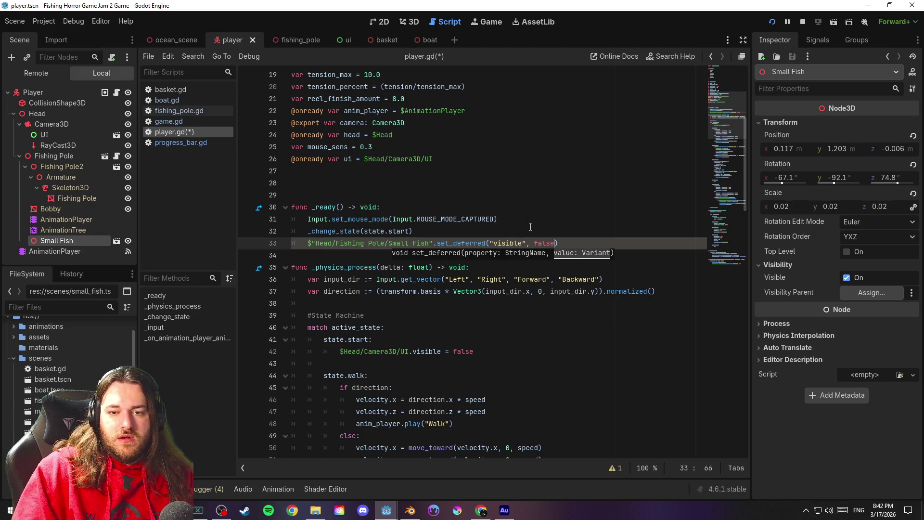
Save player.gd and launch the game to playtest the change
click(553, 227)
key(ctrl+s)
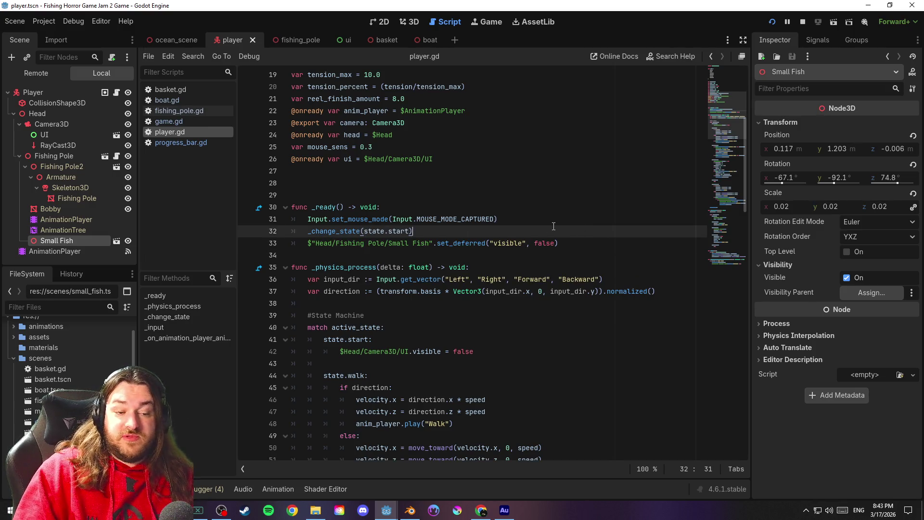
click(772, 21)
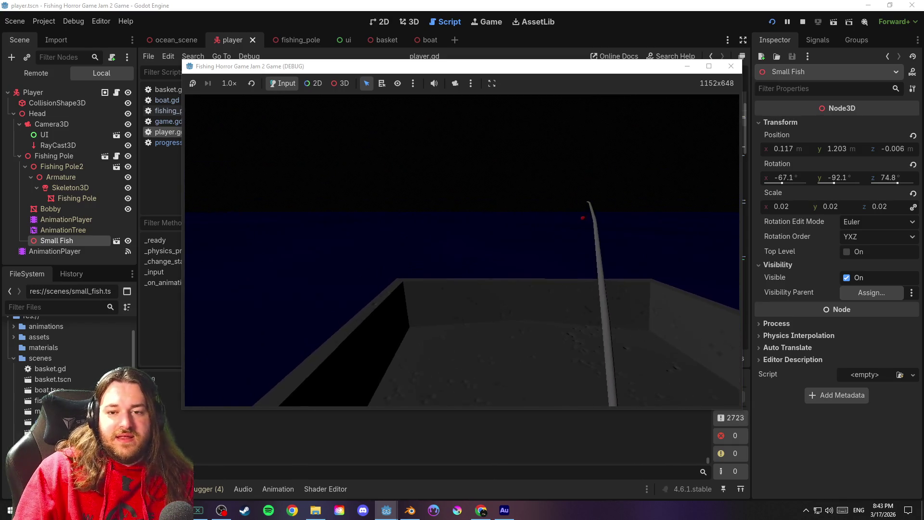
Leave the game, scroll to the end of player.gd, save, and select the Small Fish visible line
key(Escape)
scroll(485, 226, down, 20)
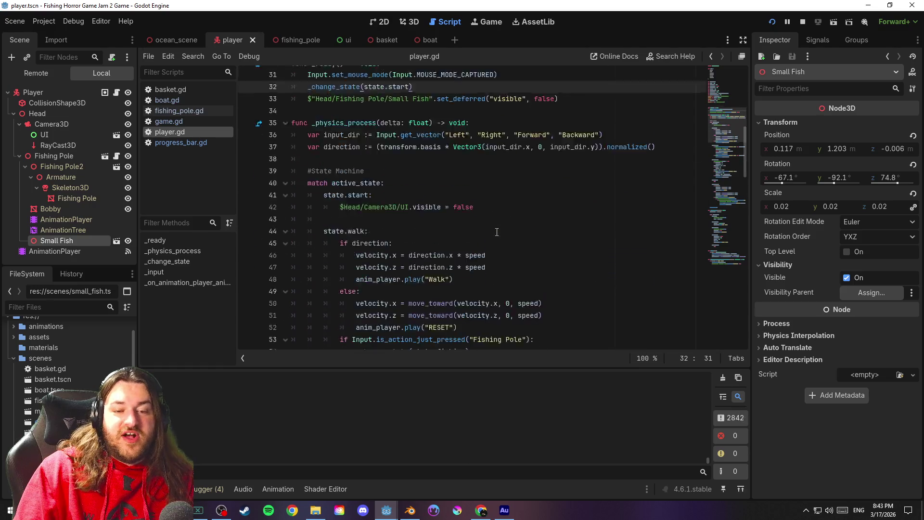
scroll(503, 225, down, 1)
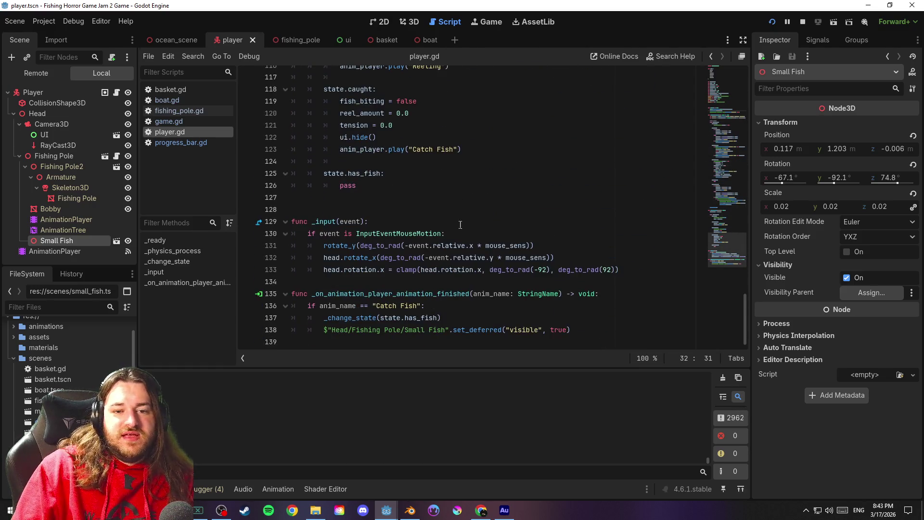
click(477, 214)
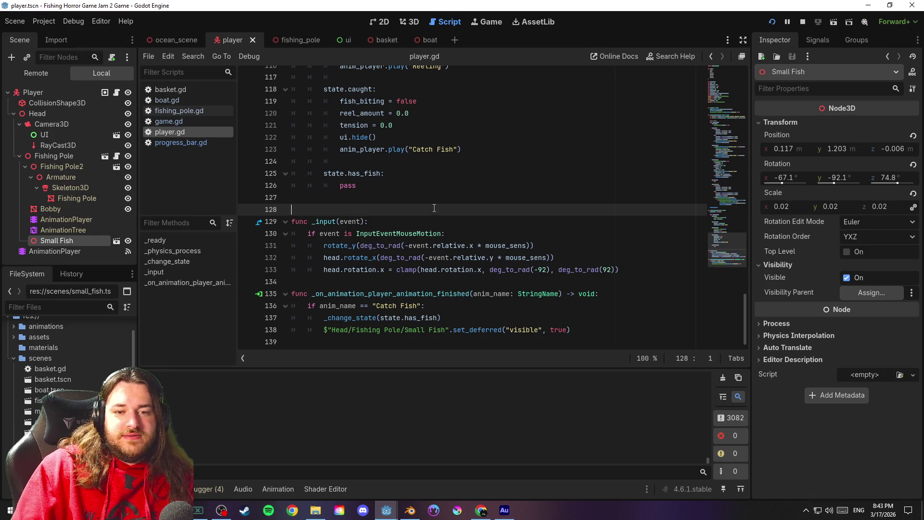
click(417, 197)
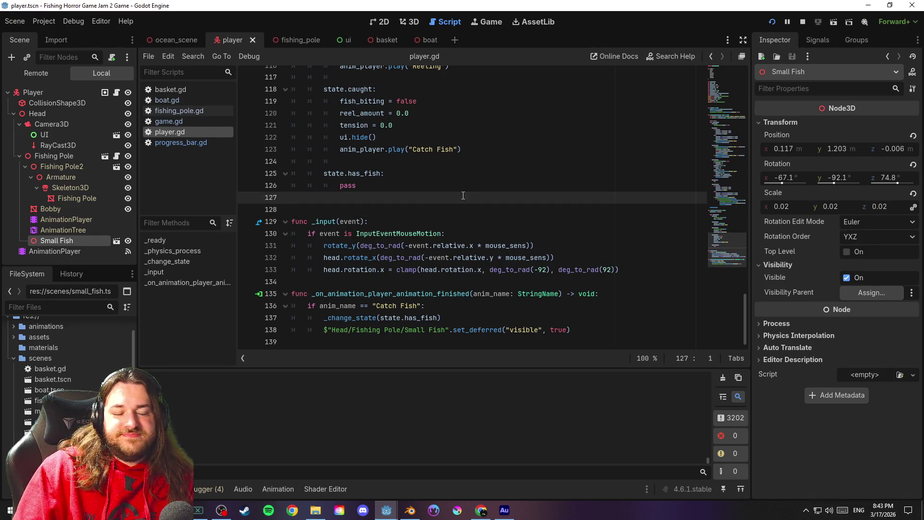
key(ctrl+s)
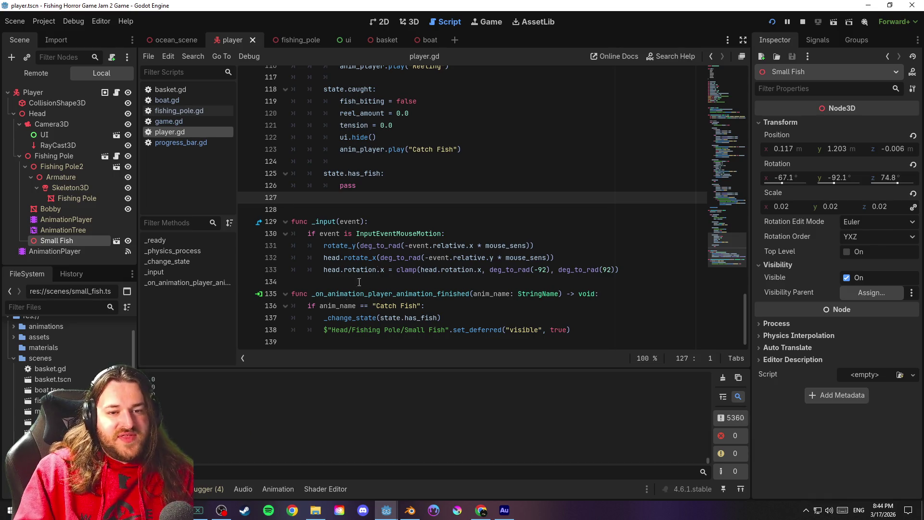
drag(573, 330, 274, 335)
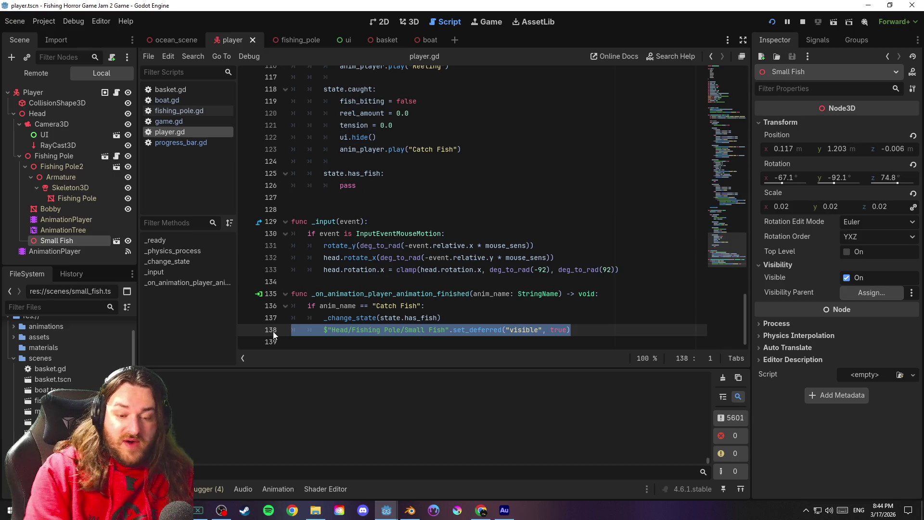
Delete the Small Fish visibility line, hide Small Fish in the scene, and stop the game
key(BackSpace)
key(BackSpace)
click(129, 240)
drag(728, 250, 740, 62)
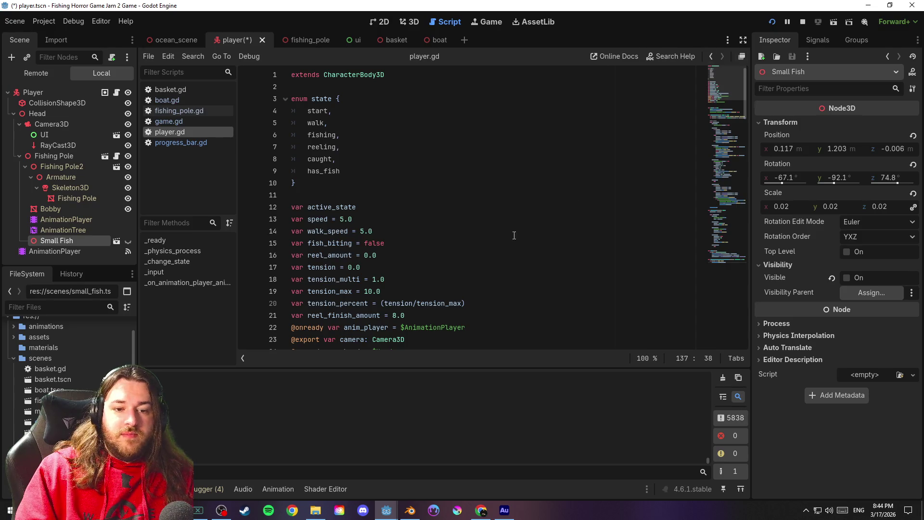
click(802, 22)
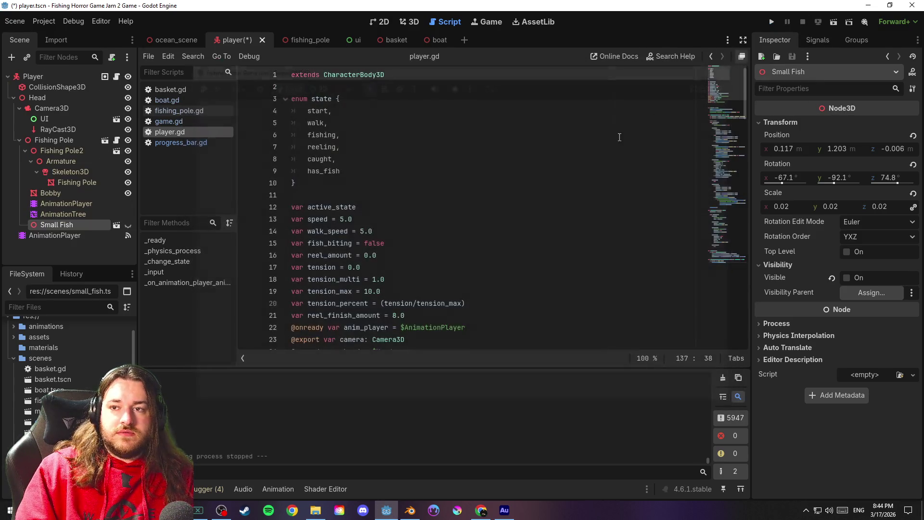
Delete the set_deferred hiding line in _ready and save player.gd
scroll(432, 239, down, 7)
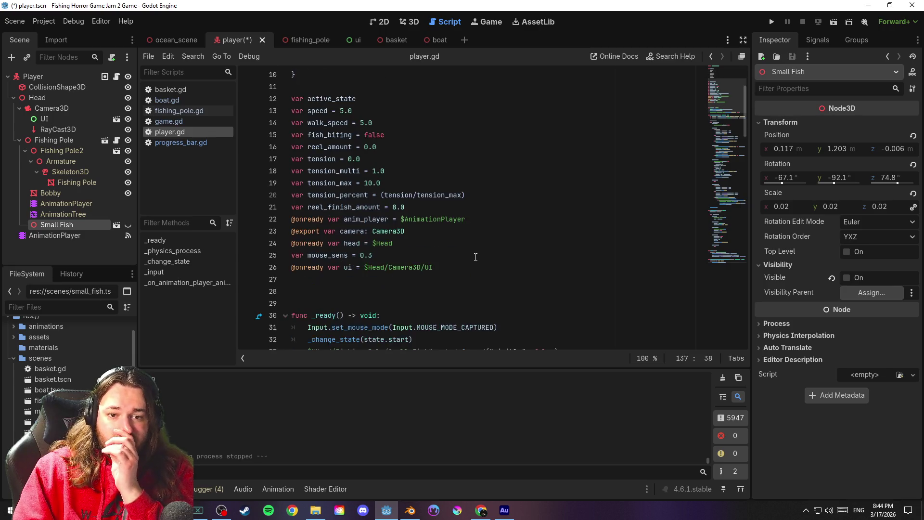
drag(574, 211, 265, 211)
key(BackSpace)
key(BackSpace)
key(ctrl+s)
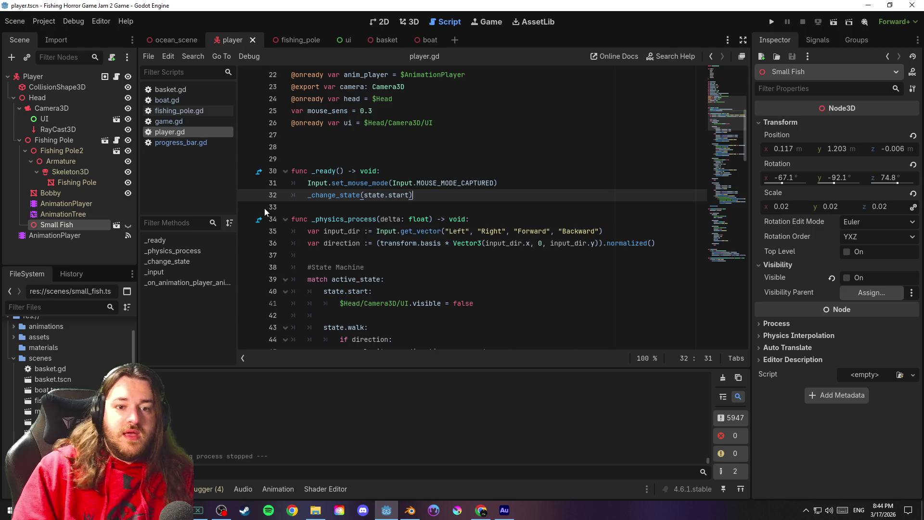
click(355, 257)
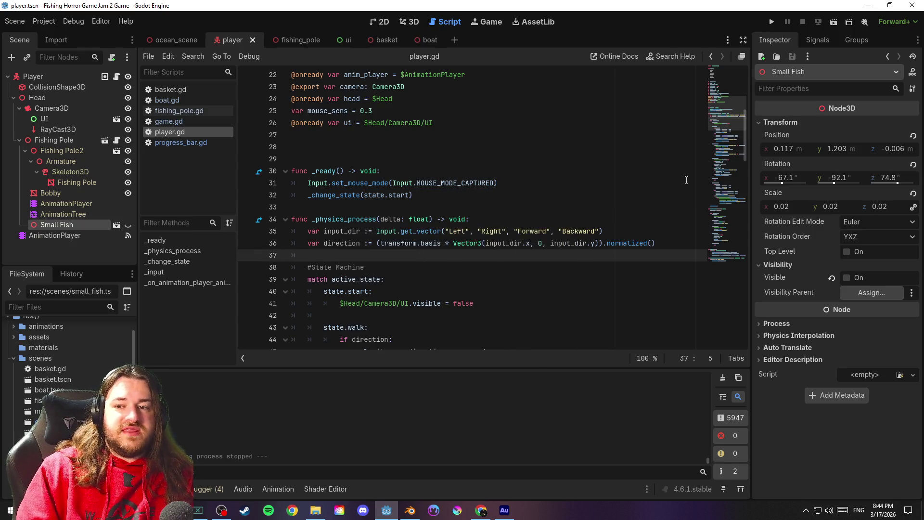
drag(724, 128, 725, 282)
click(483, 329)
key(ctrl+s)
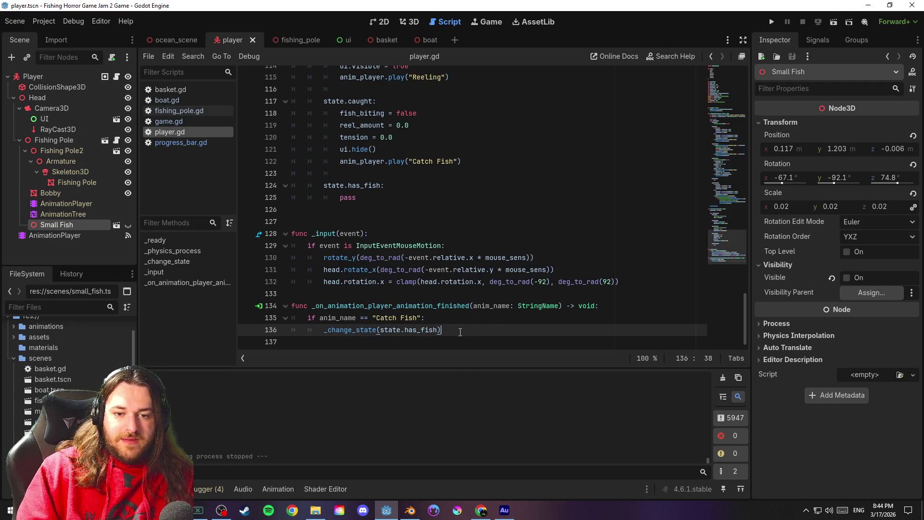
Comment out the animation-finished handler on lines 133–136 with Toggle Comment
mouse_move(458, 331)
mouse_down()
mouse_move(259, 306)
mouse_move(254, 291)
mouse_up()
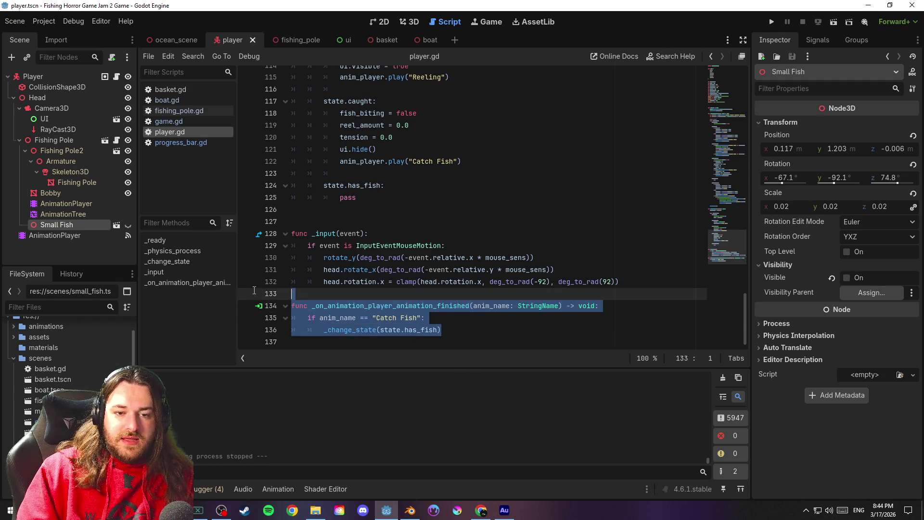
right_click(355, 314)
click(415, 404)
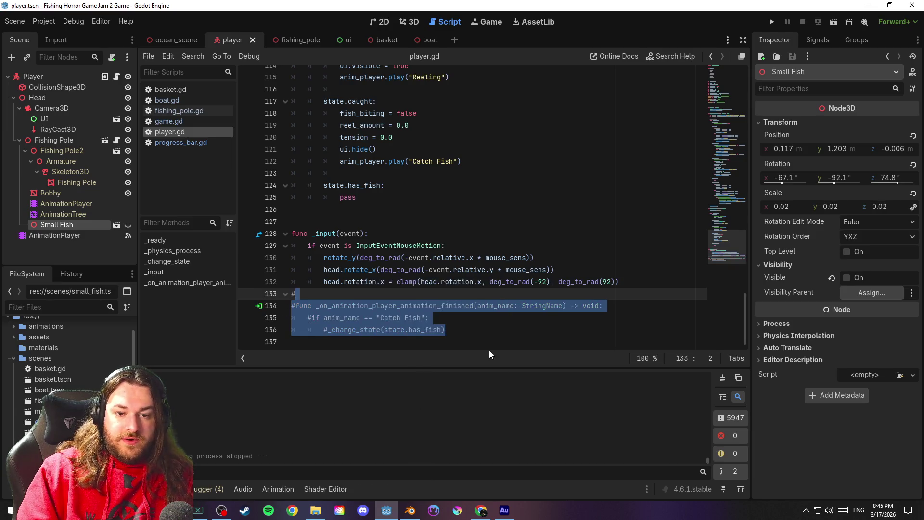
click(488, 333)
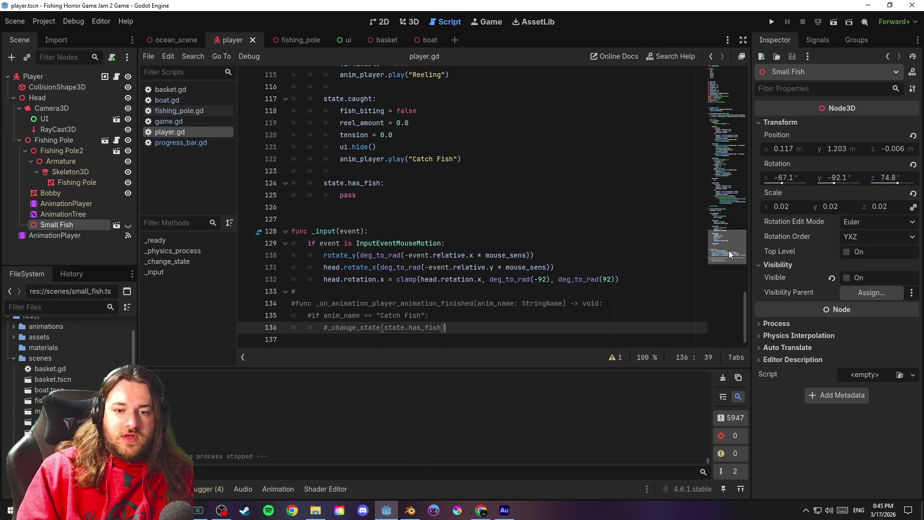
mouse_move(733, 245)
mouse_down()
mouse_move(756, 185)
mouse_move(758, 195)
mouse_move(753, 166)
mouse_move(756, 176)
mouse_up()
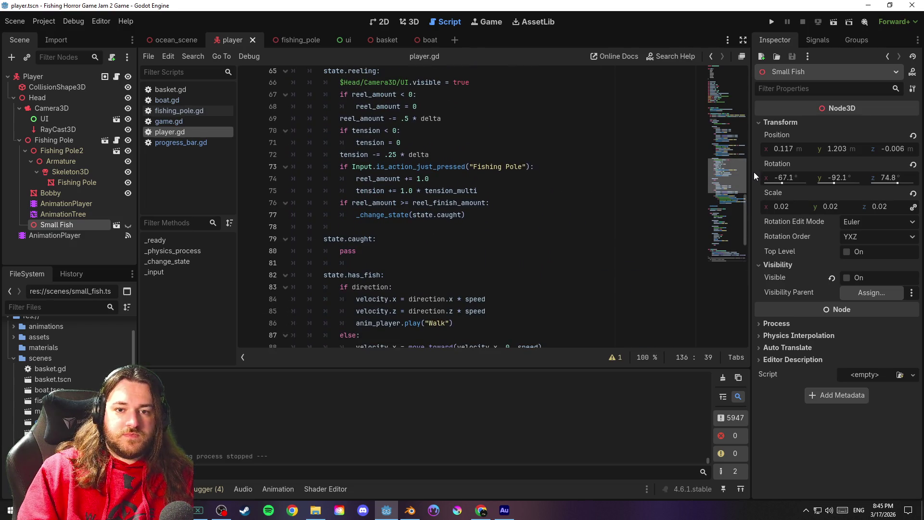
Under state.has_fish, add a line setting the Small Fish node's visible to true, then save and run the game
click(385, 249)
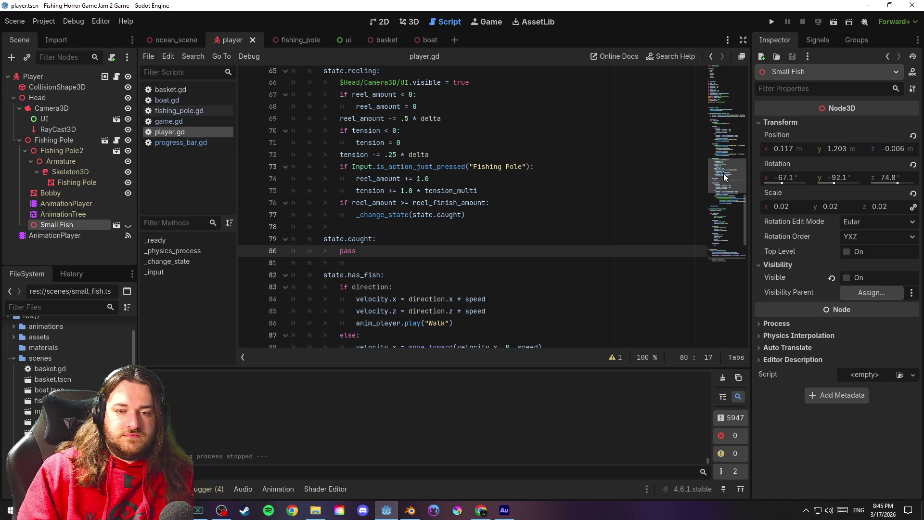
scroll(725, 177, down, 3)
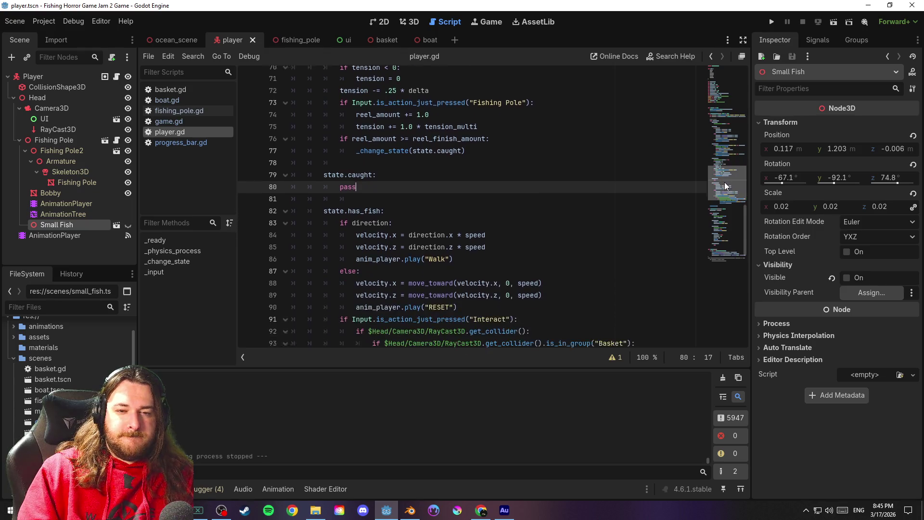
click(447, 201)
key(Return)
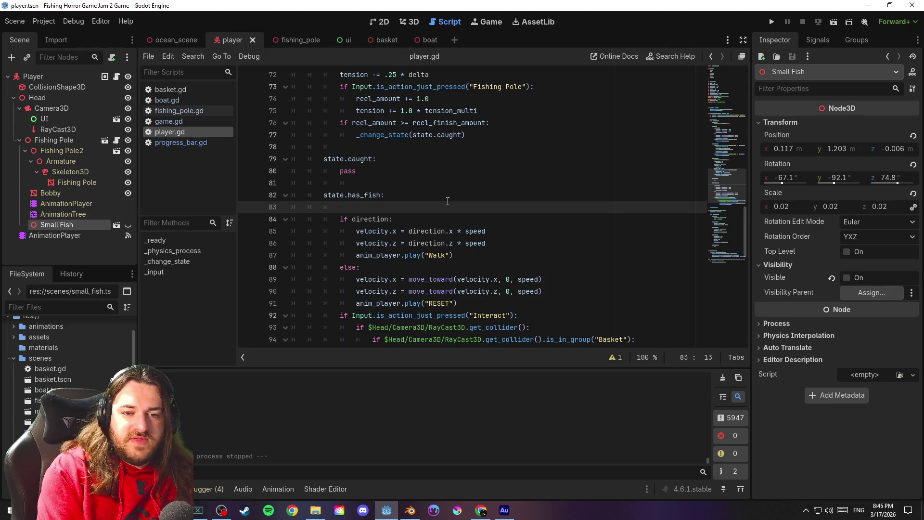
drag(56, 225, 430, 210)
text(.visibl)
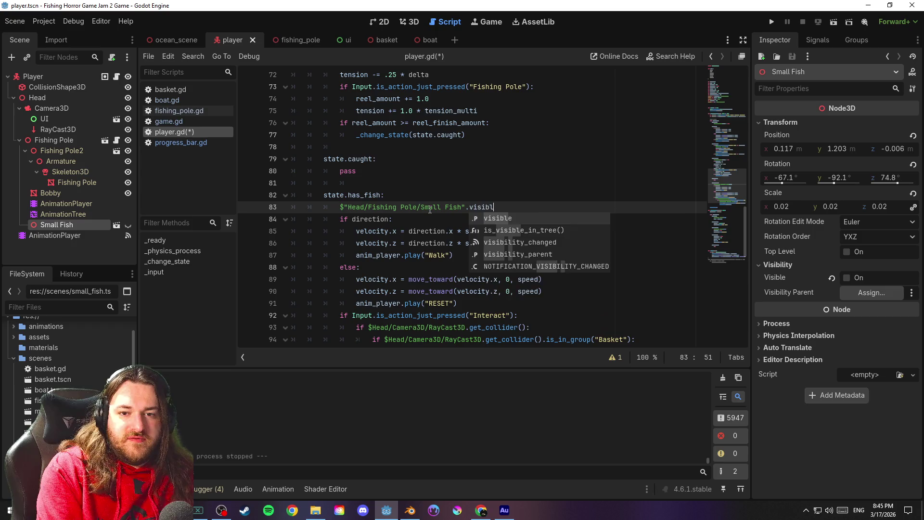
text(e =-  = true)
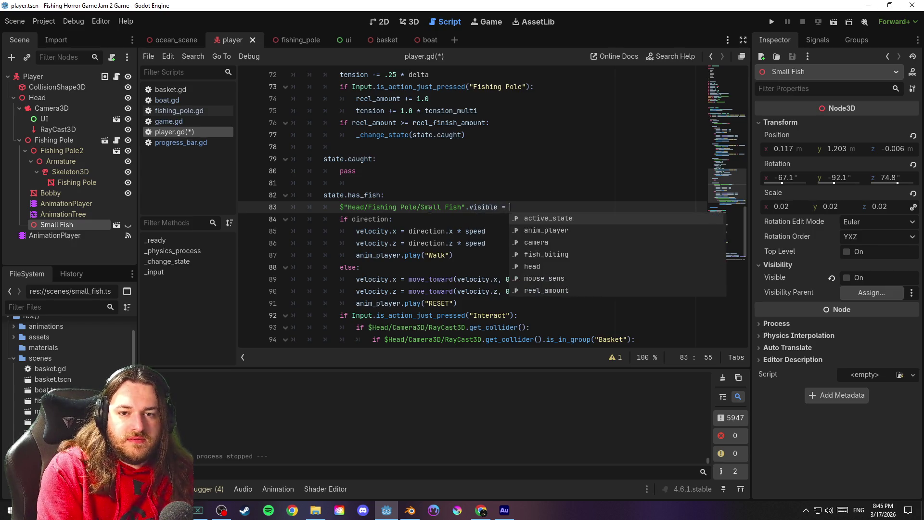
key(ctrl+s)
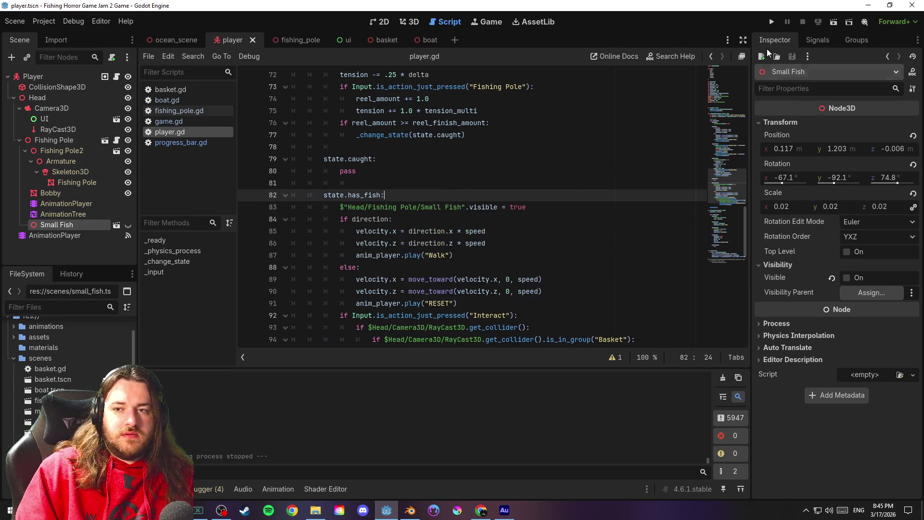
click(771, 21)
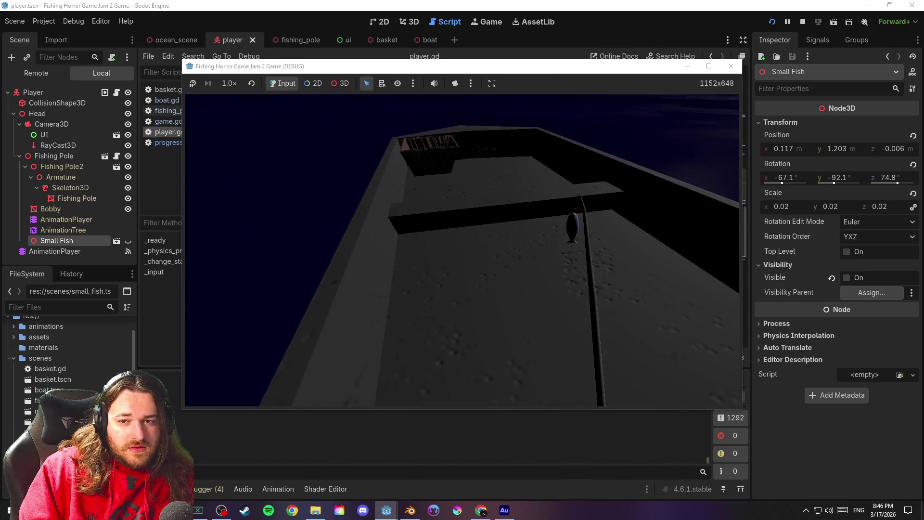
Check the running game, then return to the editor with player.gd shown in the Script workspace
key(alt+Tab)
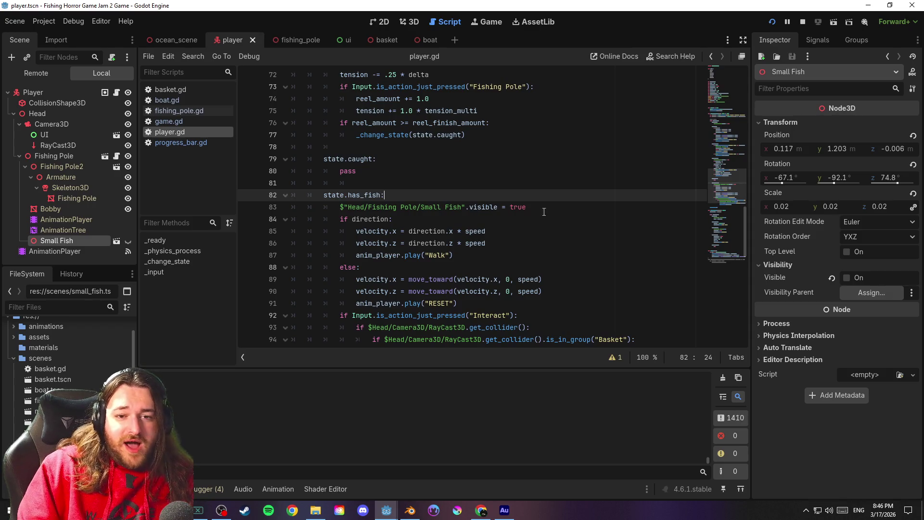
scroll(564, 209, down, 2)
key(alt+Tab)
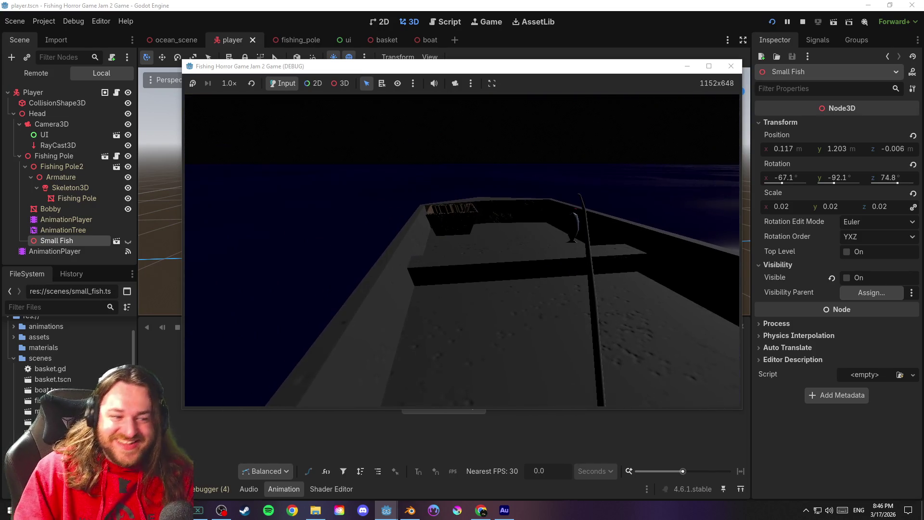
key(F8)
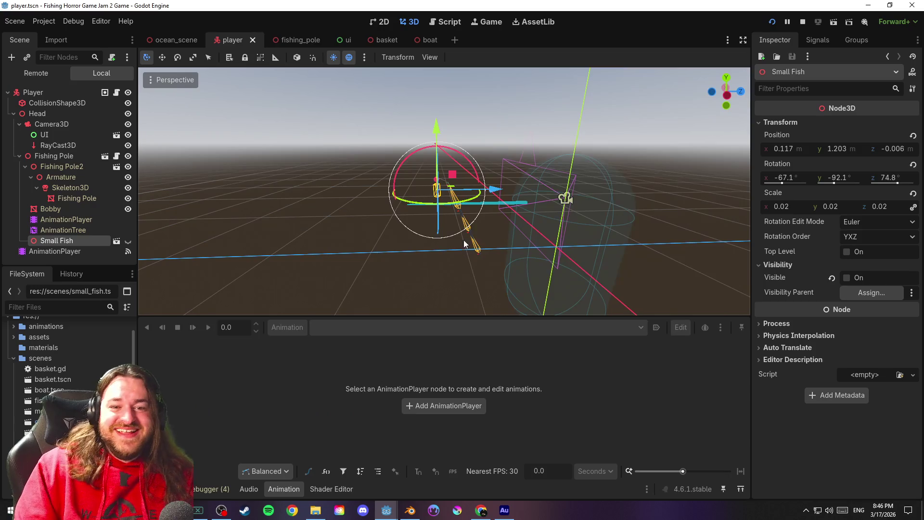
click(439, 22)
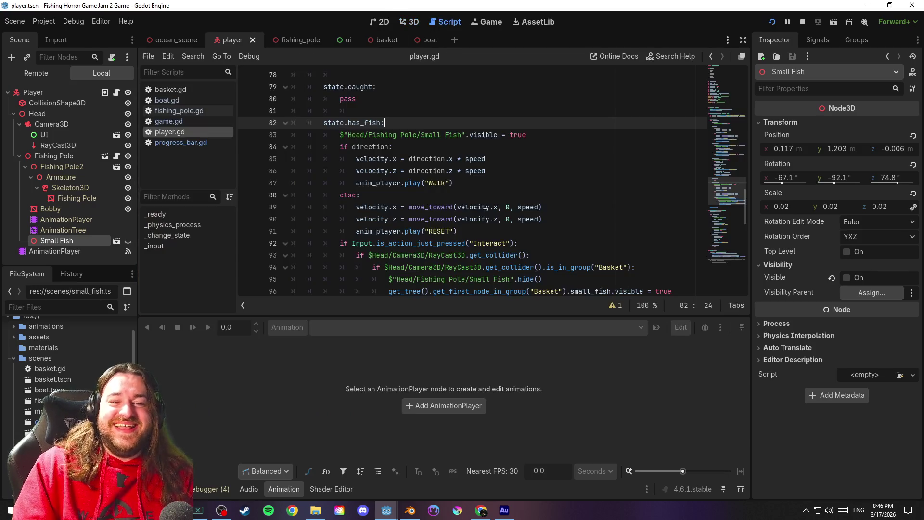
click(477, 196)
key(ctrl+s)
scroll(537, 198, down, 1)
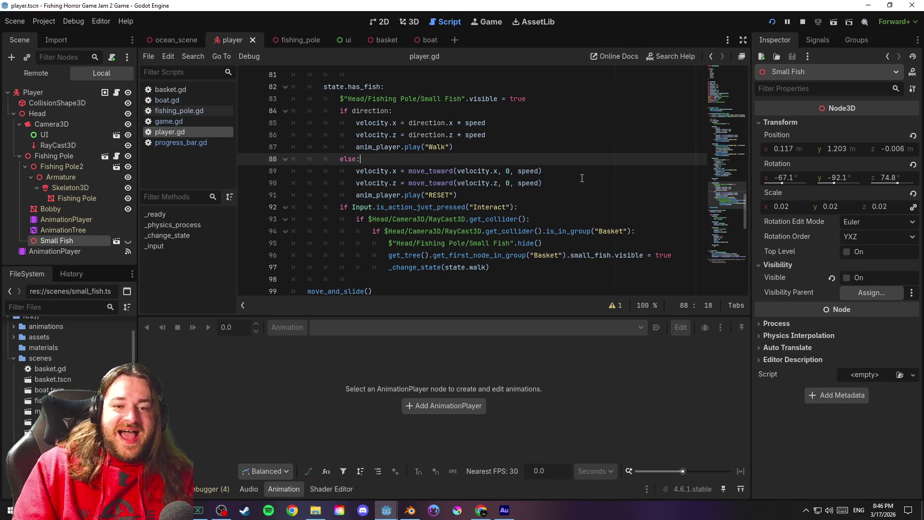
click(546, 113)
key(ctrl+s)
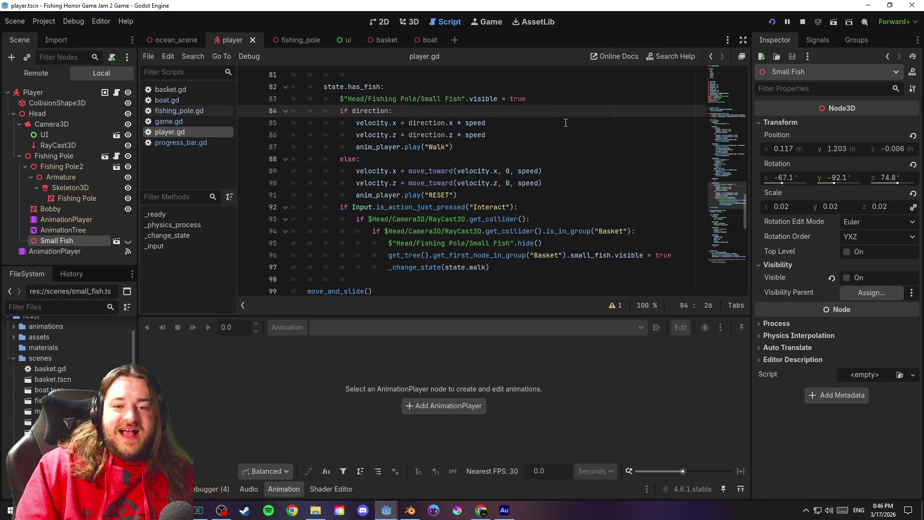
scroll(585, 135, down, 6)
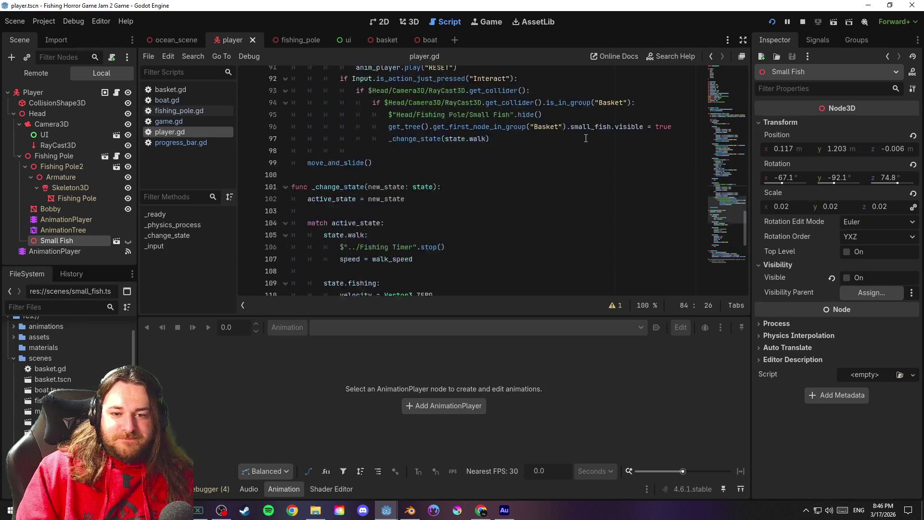
scroll(587, 138, up, 6)
scroll(587, 140, down, 5)
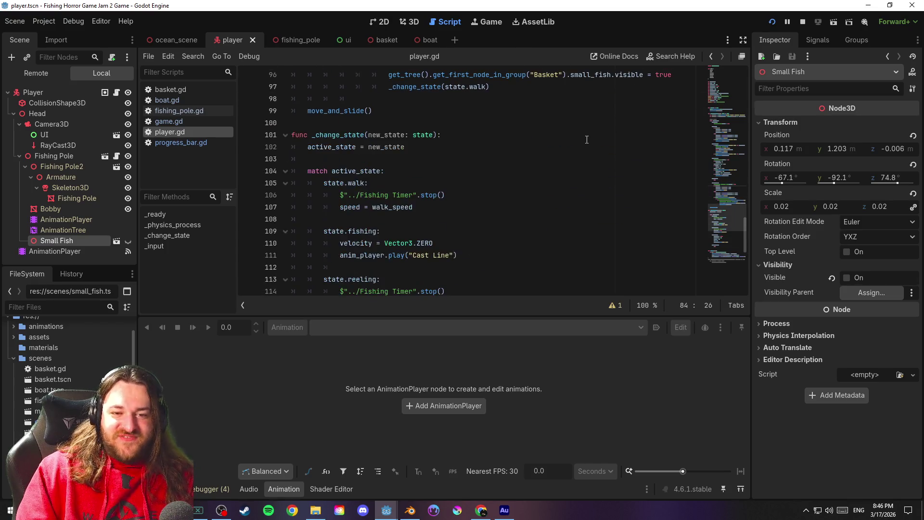
scroll(587, 138, up, 4)
scroll(587, 139, down, 9)
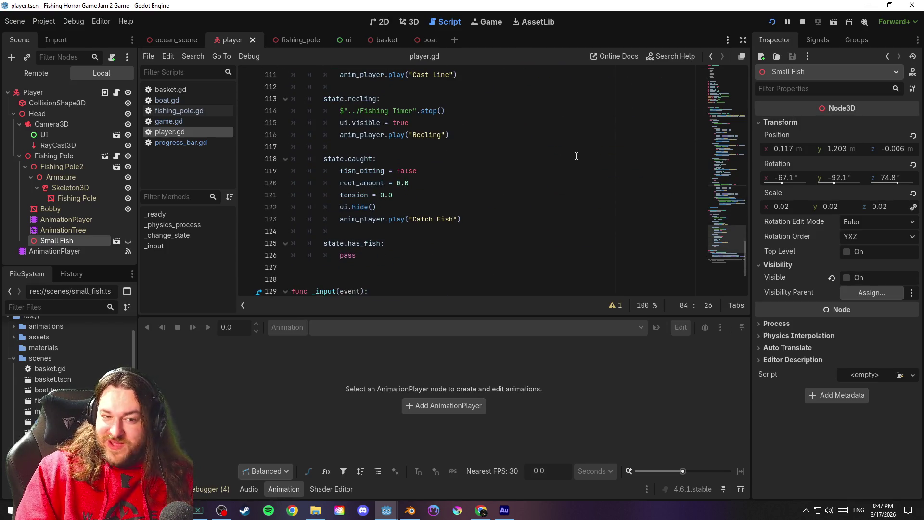
click(495, 226)
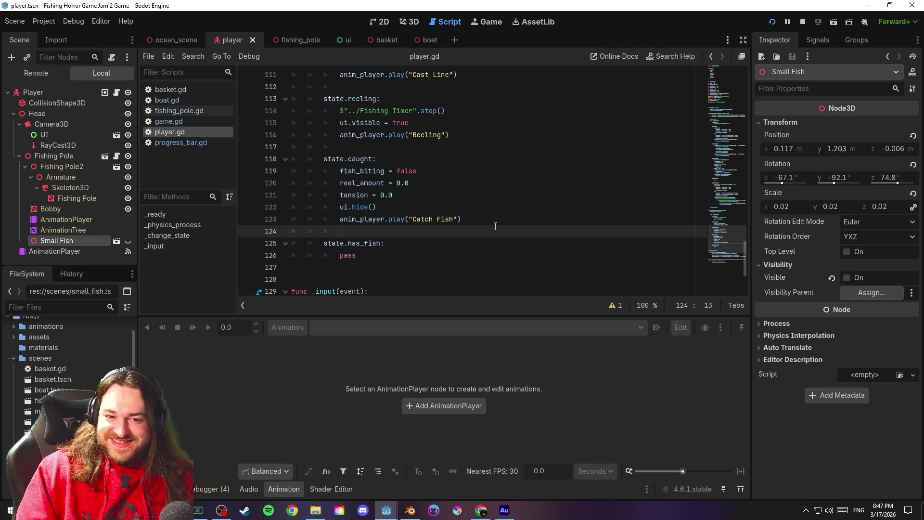
mouse_move(727, 243)
mouse_down()
mouse_move(725, 256)
mouse_move(742, 189)
mouse_up()
click(392, 155)
Replace pass in the caught state with the condition 'if anim_player.animation_finished'
double_click(347, 154)
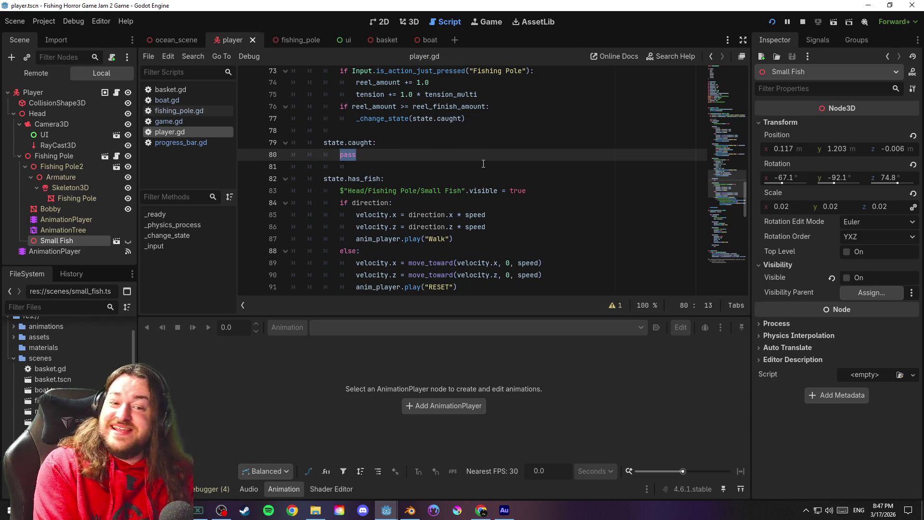
key(BackSpace)
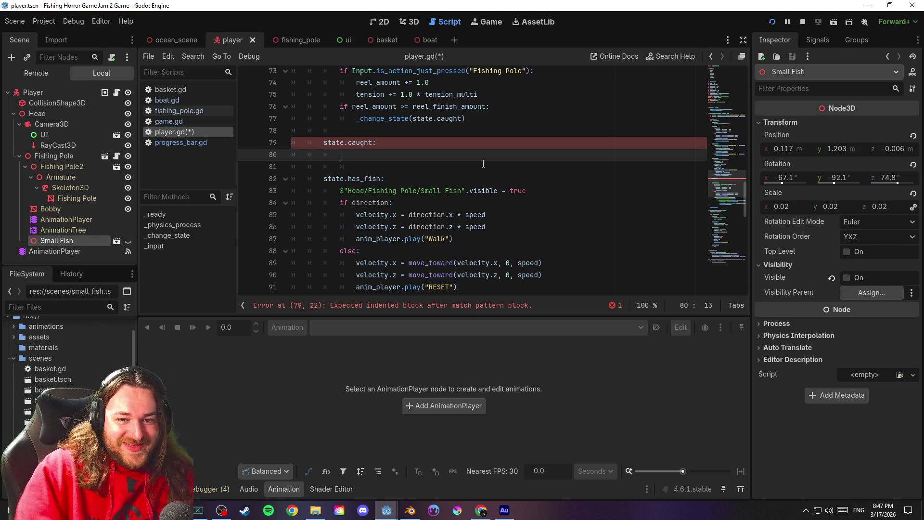
text(')
key(BackSpace)
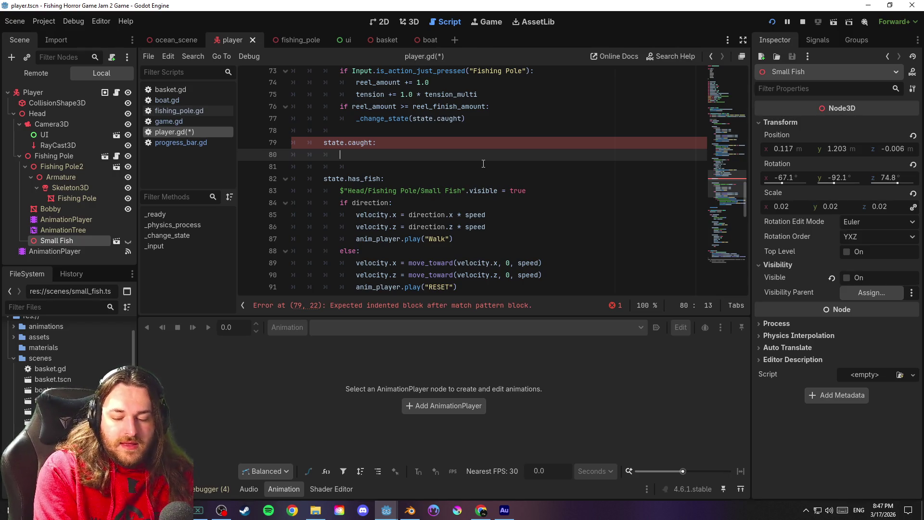
text(if anim_player.)
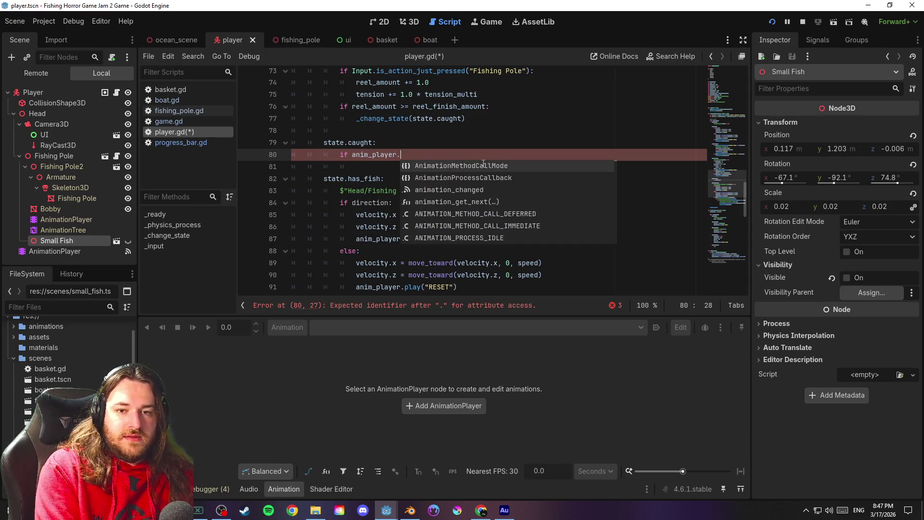
text(is_st)
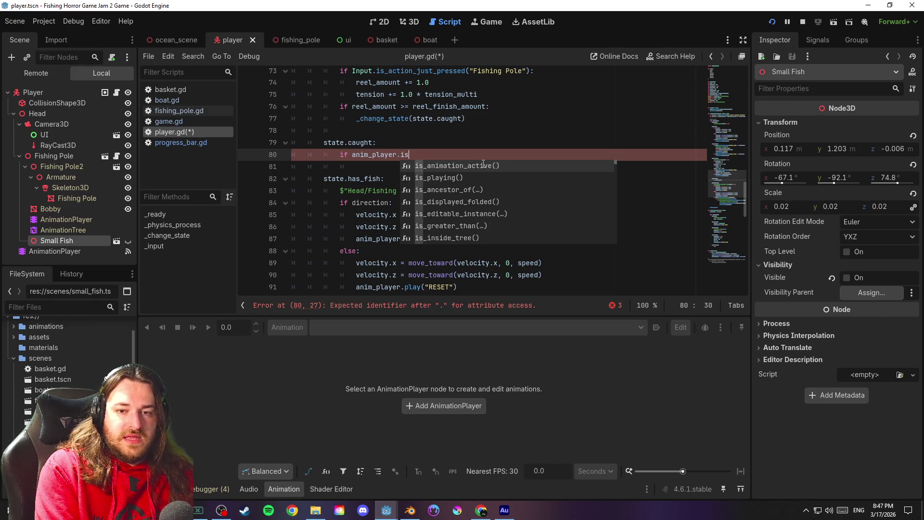
key(Escape)
key(BackSpace)
key(BackSpace)
key(BackSpace)
key(BackSpace)
text(ani)
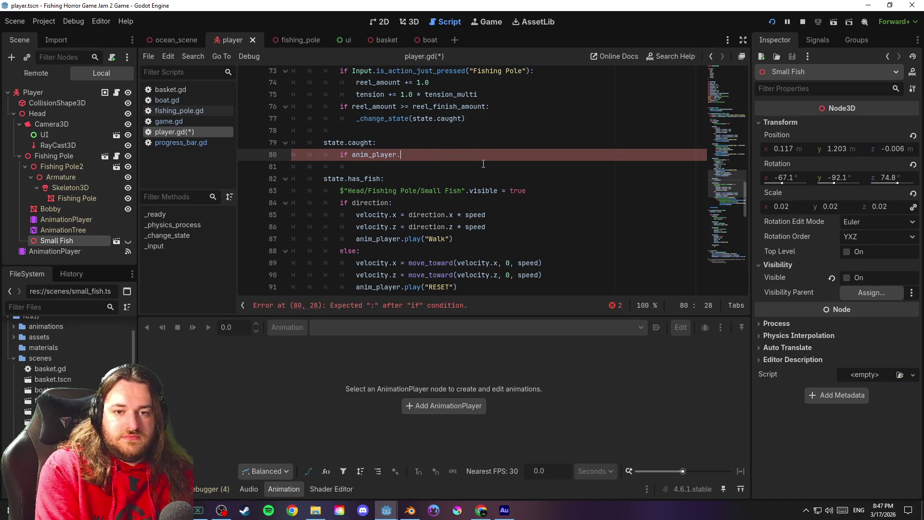
text(m)
key(Down)
key(Down)
key(Down)
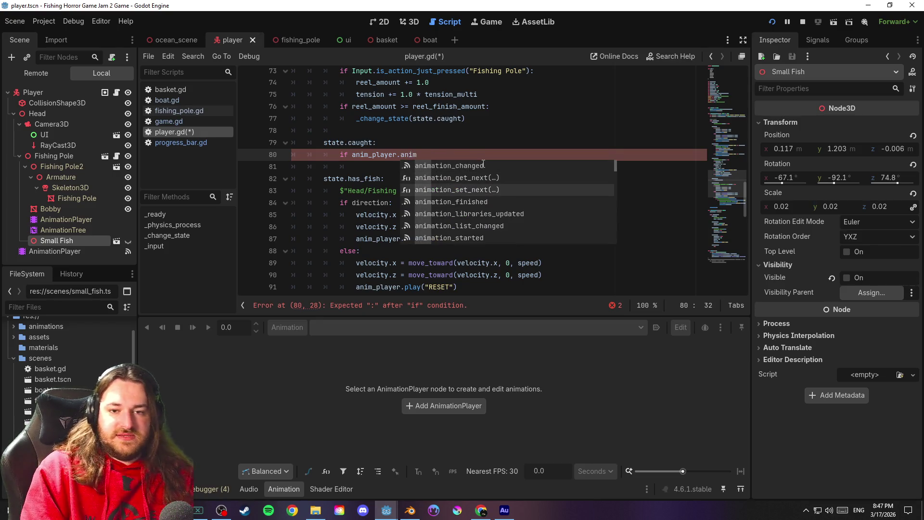
key(Return)
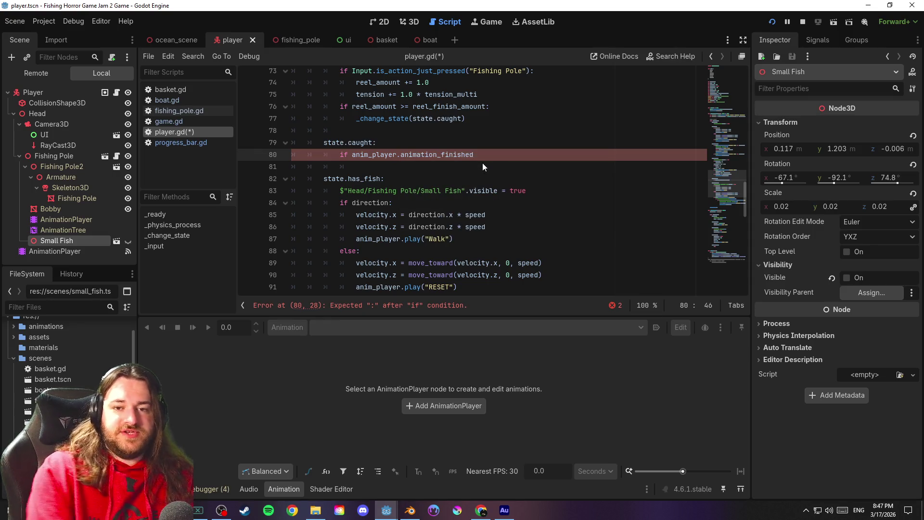
Make that condition call _change_state(state.has_fish) on an indented line
text(:)
key(Return)
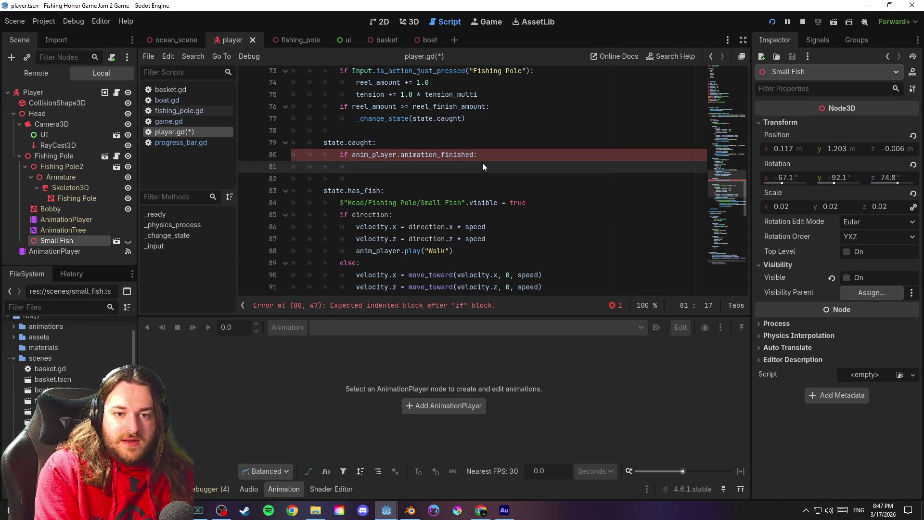
text(change)
key(Return)
text(state.)
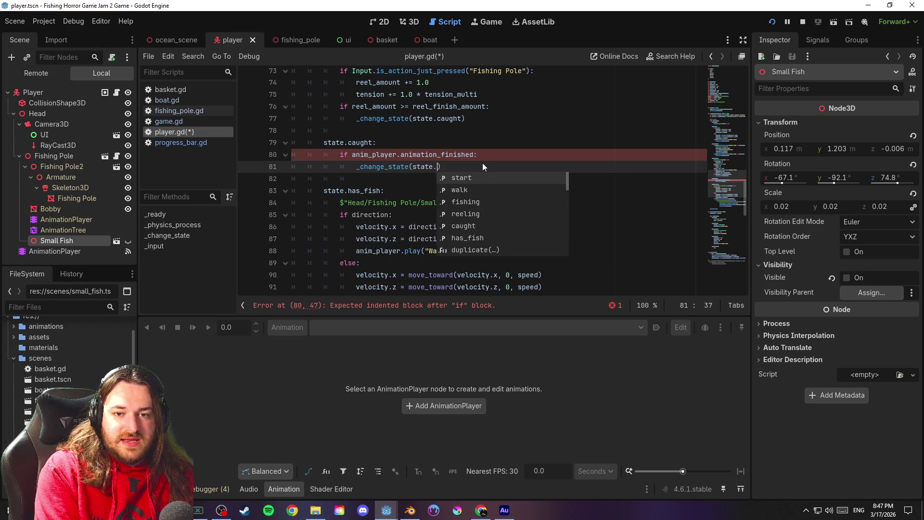
text(ha)
key(Return)
Save player.gd and relaunch the game for playtesting
click(490, 168)
key(ctrl+s)
key(Down)
key(Down)
key(Down)
key(End)
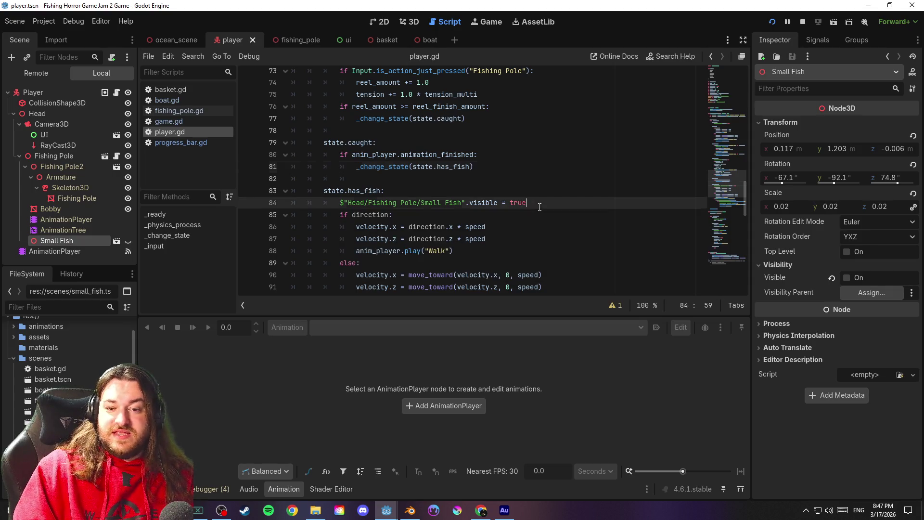
click(773, 22)
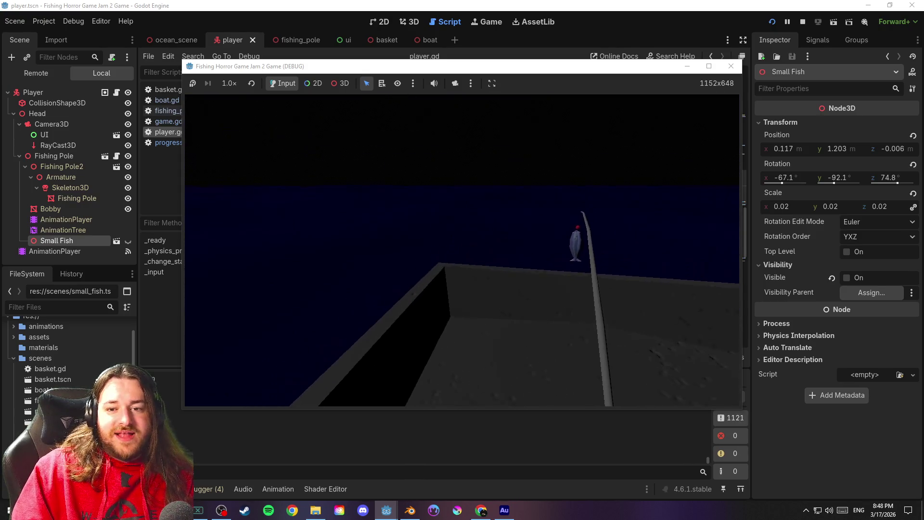
Leave the running playtest and return to player.gd in the script editor
key(F8)
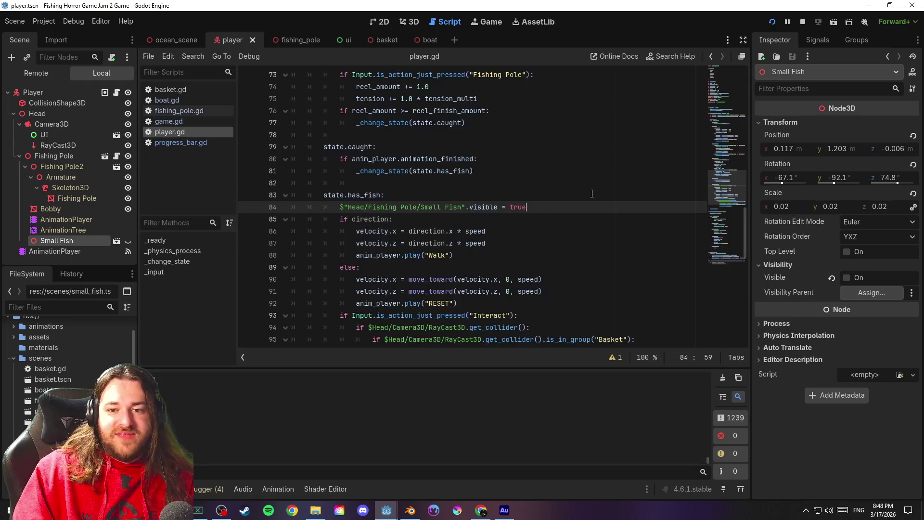
click(508, 185)
key(ctrl+s)
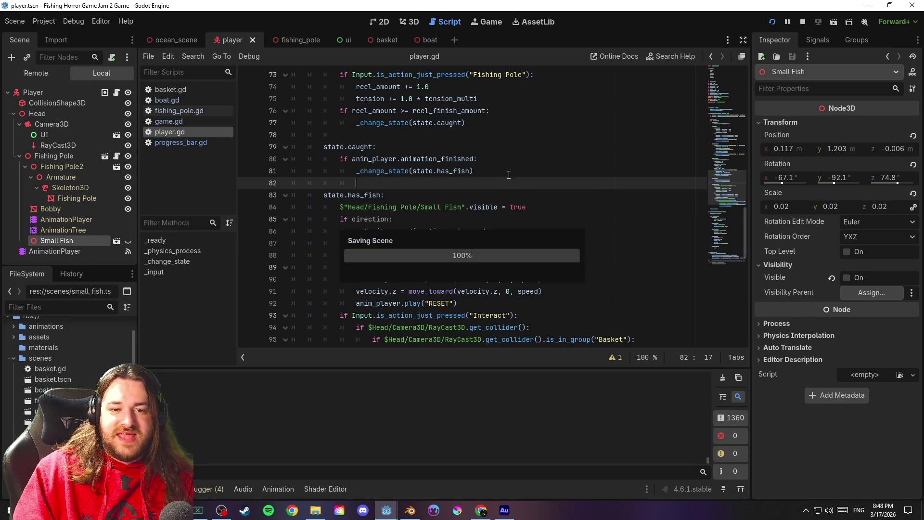
click(512, 169)
key(ctrl+s)
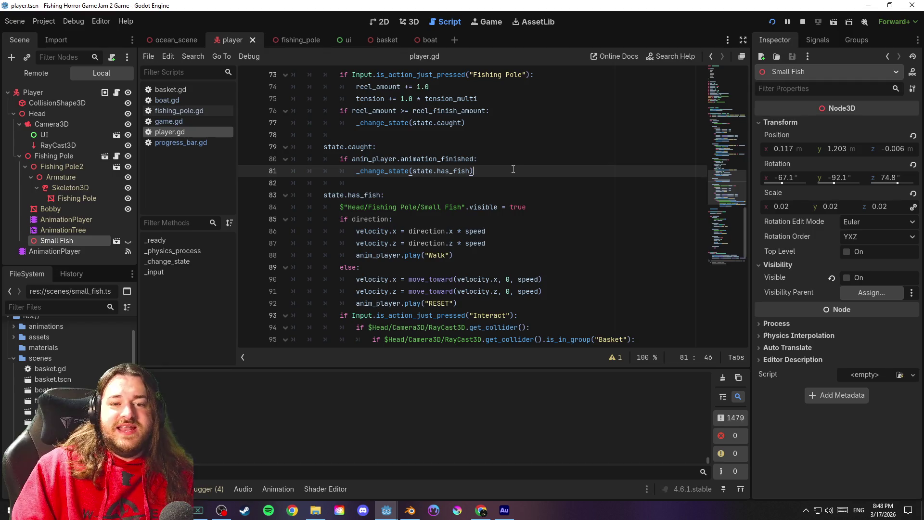
scroll(511, 172, down, 15)
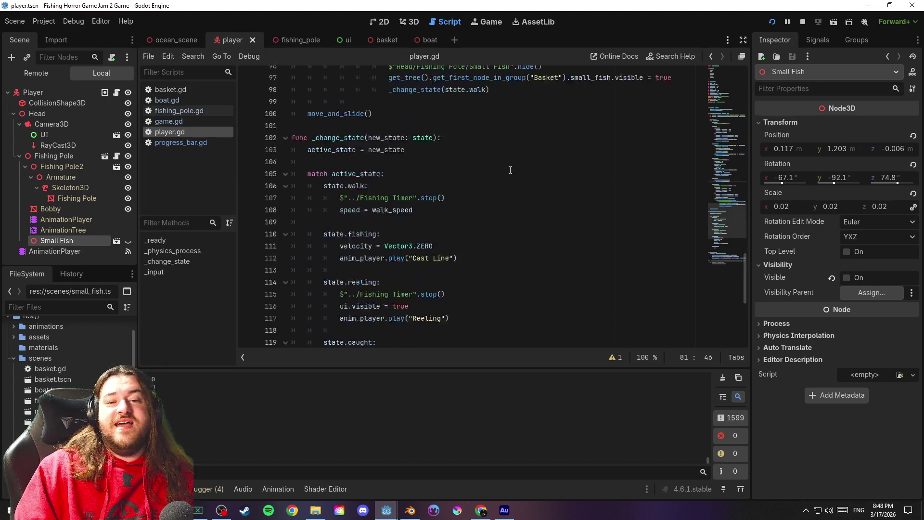
click(470, 230)
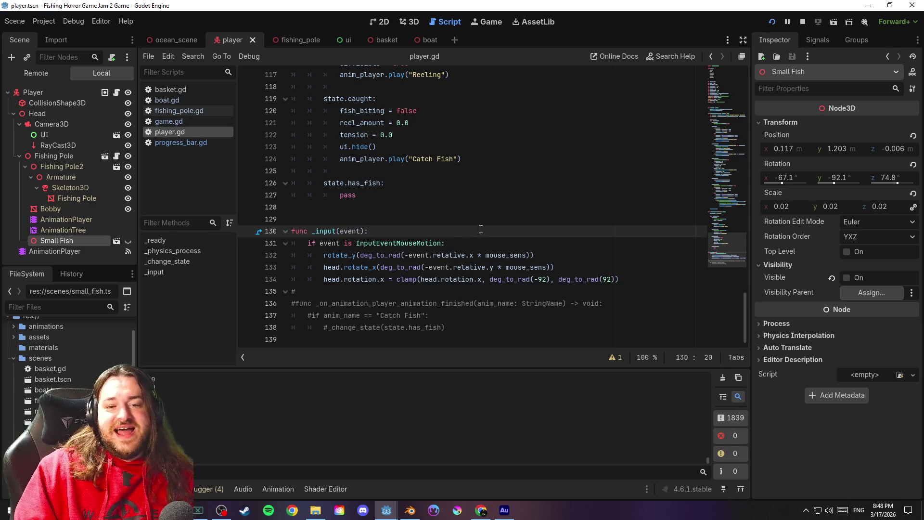
click(411, 197)
scroll(531, 219, up, 3)
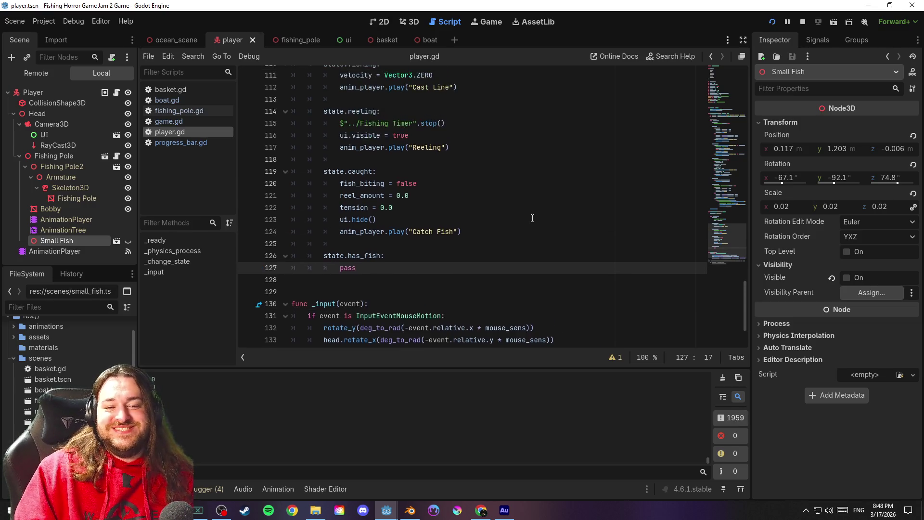
scroll(531, 220, up, 2)
scroll(539, 219, down, 5)
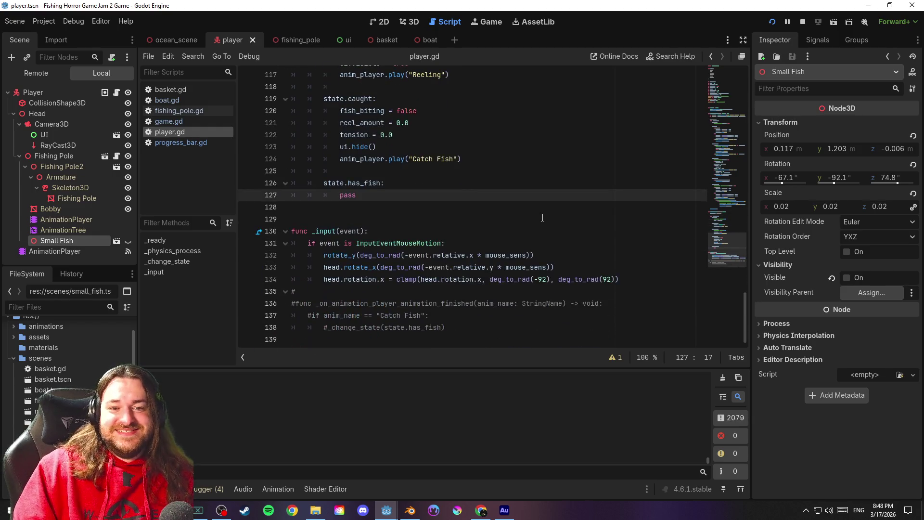
click(417, 171)
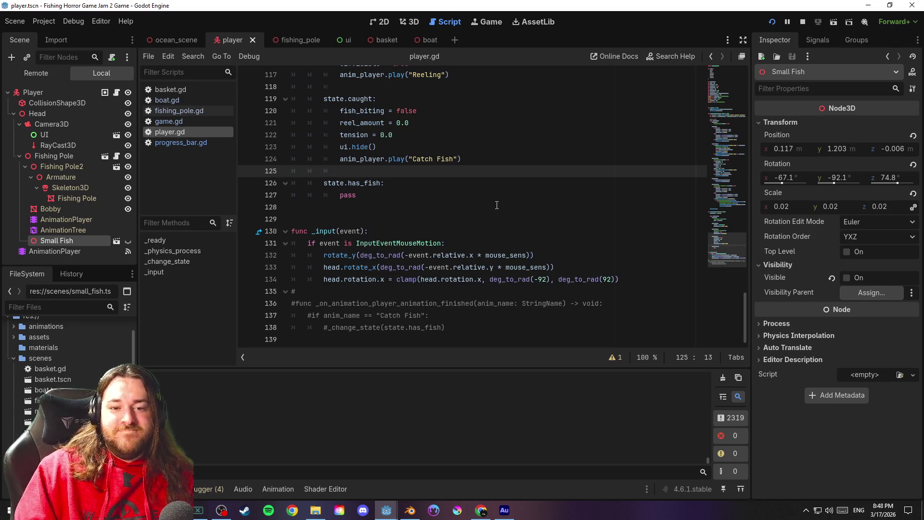
scroll(481, 222, up, 5)
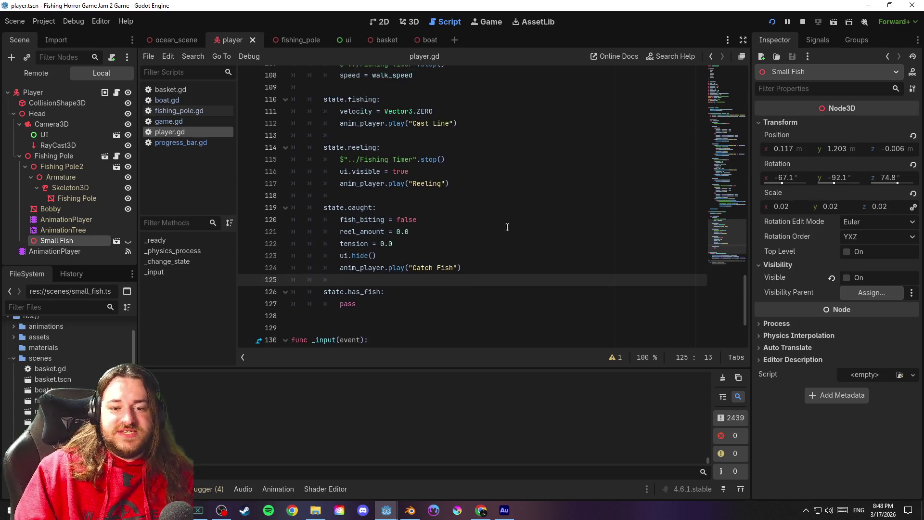
scroll(510, 213, down, 1)
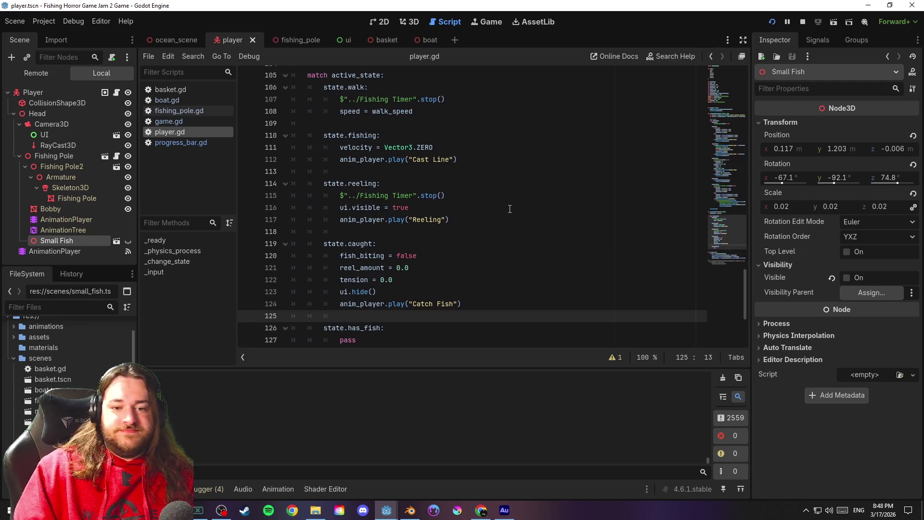
click(437, 238)
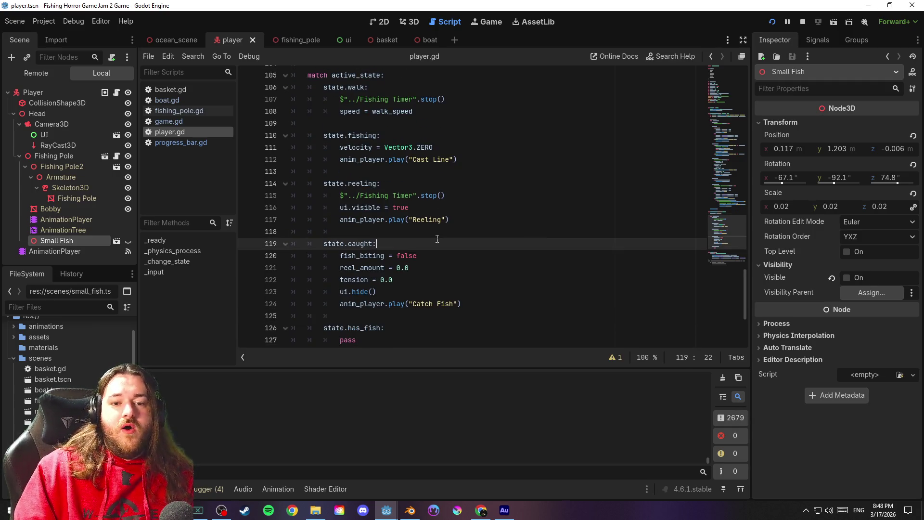
scroll(555, 247, up, 9)
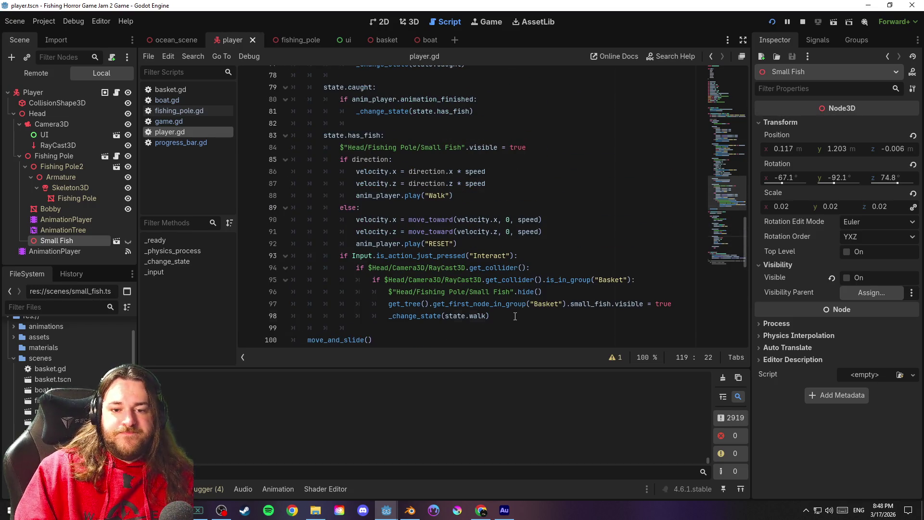
click(542, 319)
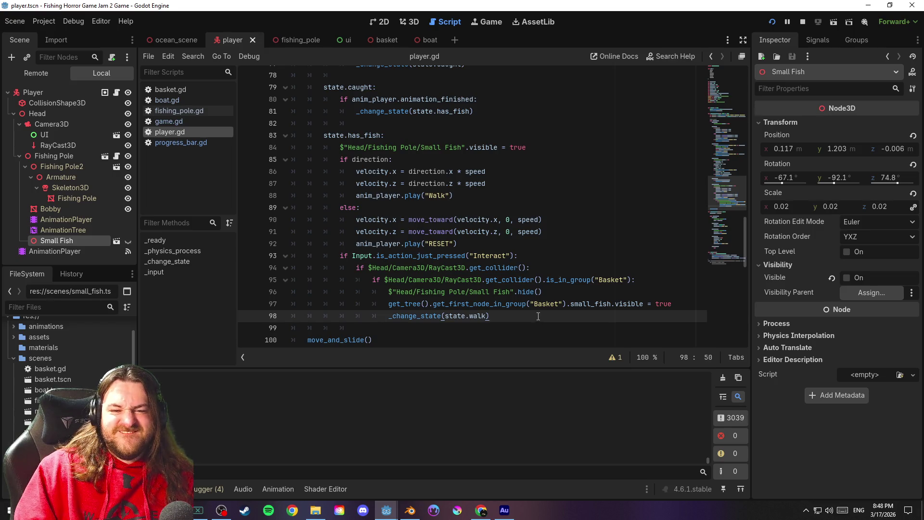
scroll(520, 301, up, 2)
scroll(519, 301, down, 2)
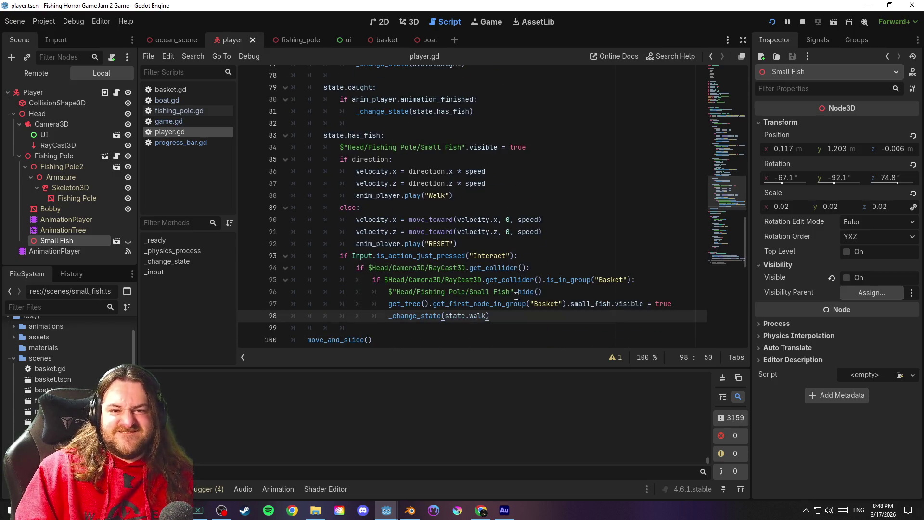
scroll(523, 291, down, 1)
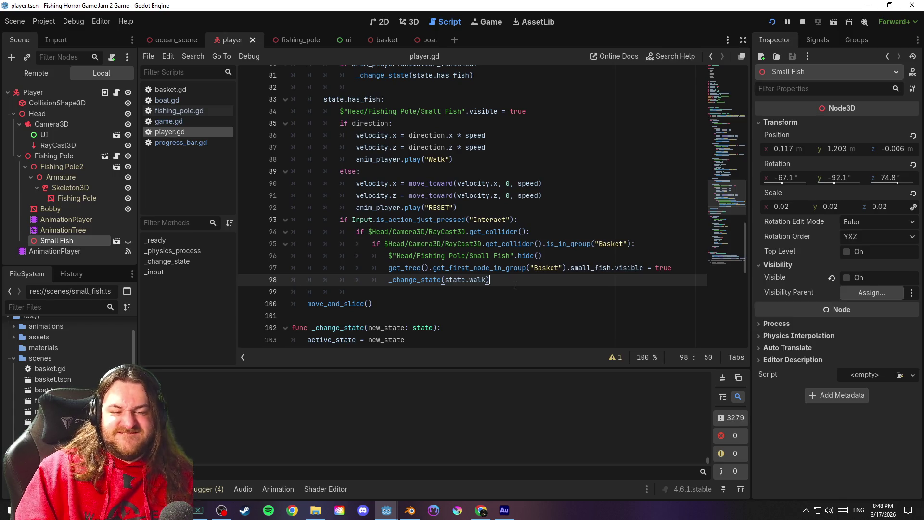
scroll(515, 285, up, 1)
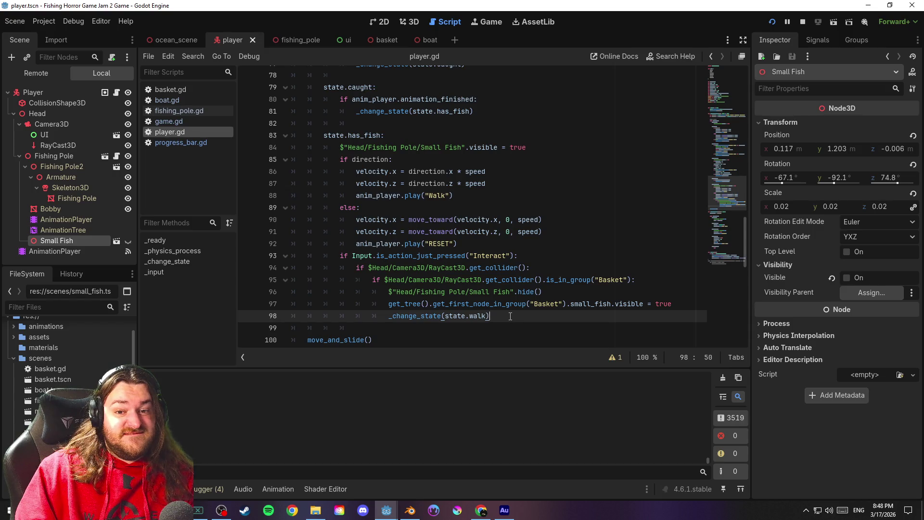
drag(508, 318, 288, 149)
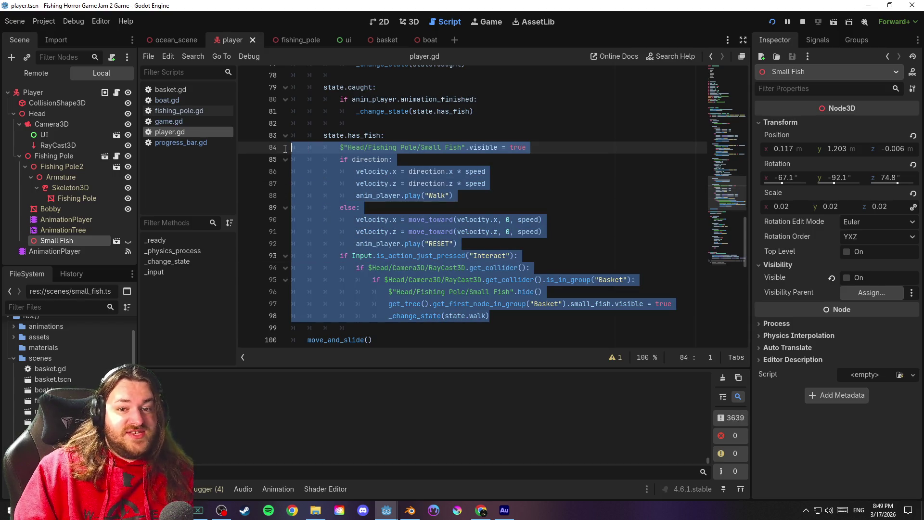
Comment out the selected has_fish lines and copy the commented block
right_click(360, 169)
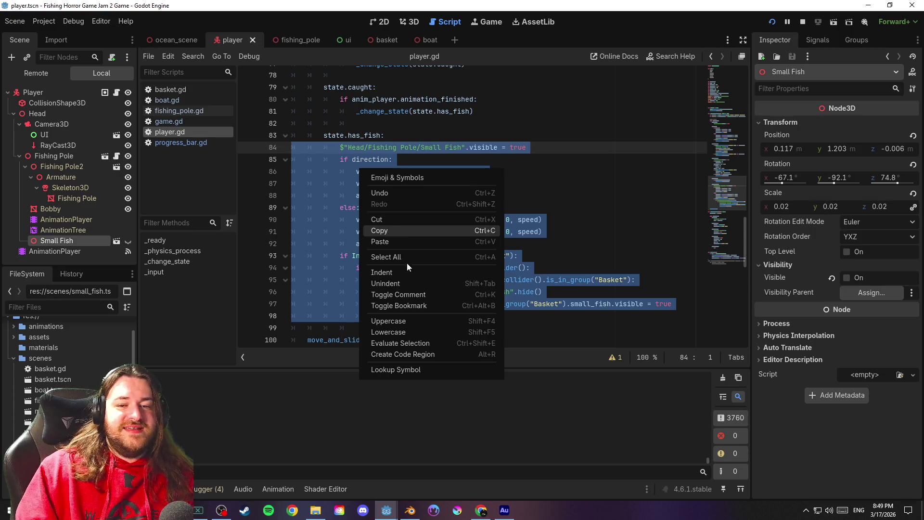
click(415, 293)
right_click(369, 180)
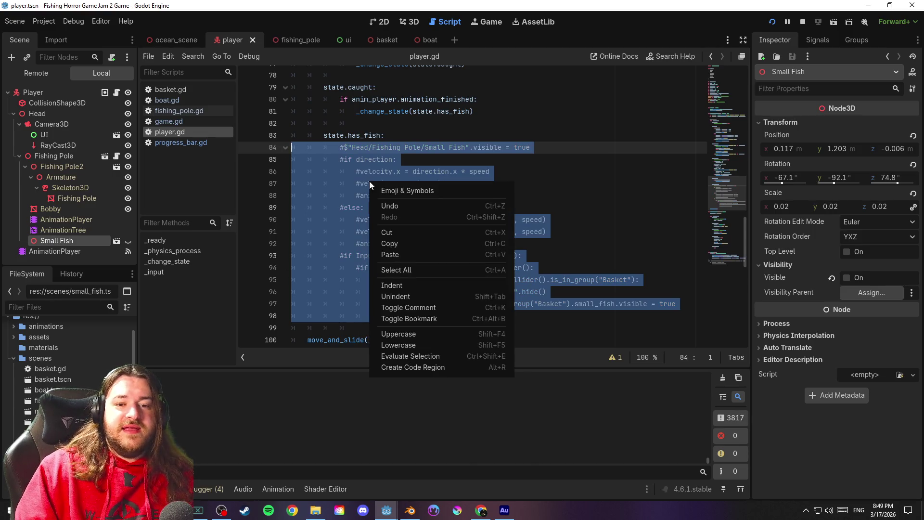
click(402, 244)
Paste the block over the caught state's body (lines 80–81) and uncomment it
drag(488, 110, 292, 97)
right_click(383, 111)
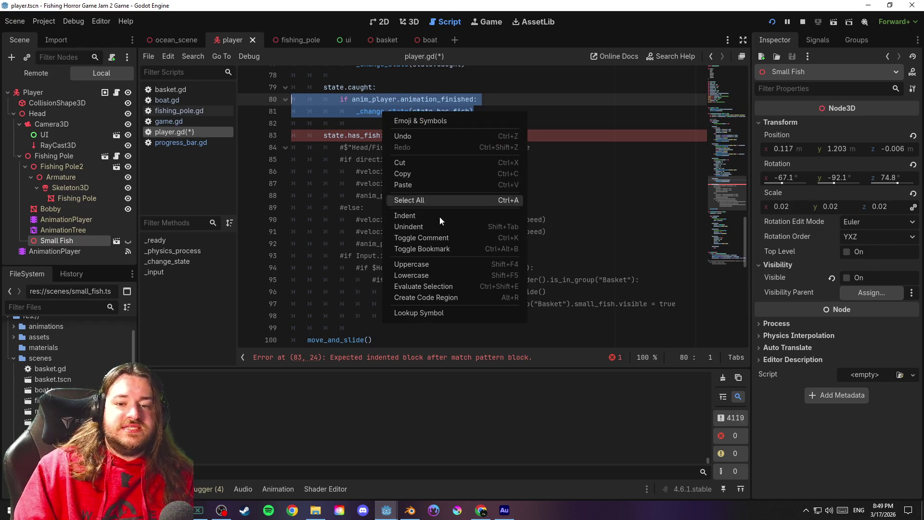
click(427, 186)
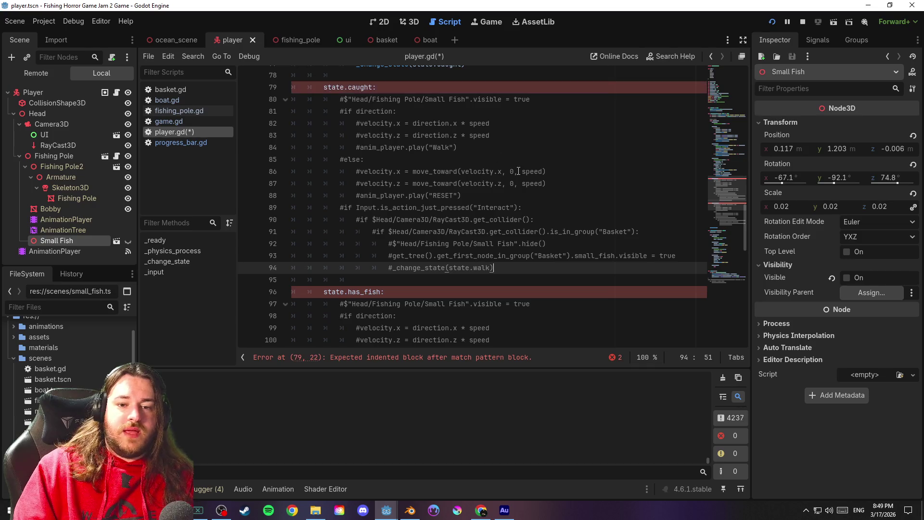
mouse_move(505, 272)
mouse_down()
mouse_move(298, 193)
mouse_move(297, 98)
mouse_up()
right_click(383, 113)
click(404, 303)
click(544, 137)
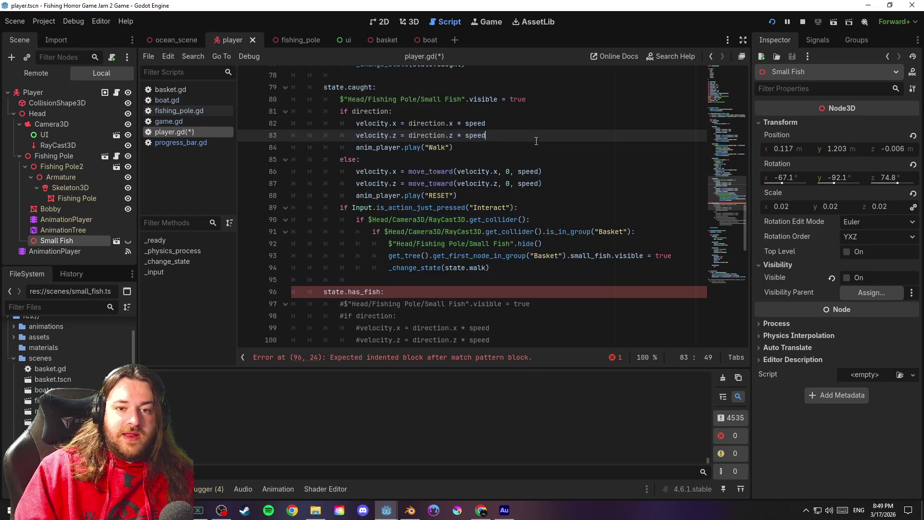
Put a single pass under state.has_fish
click(567, 144)
scroll(418, 224, down, 2)
click(418, 225)
key(Return)
text(pass)
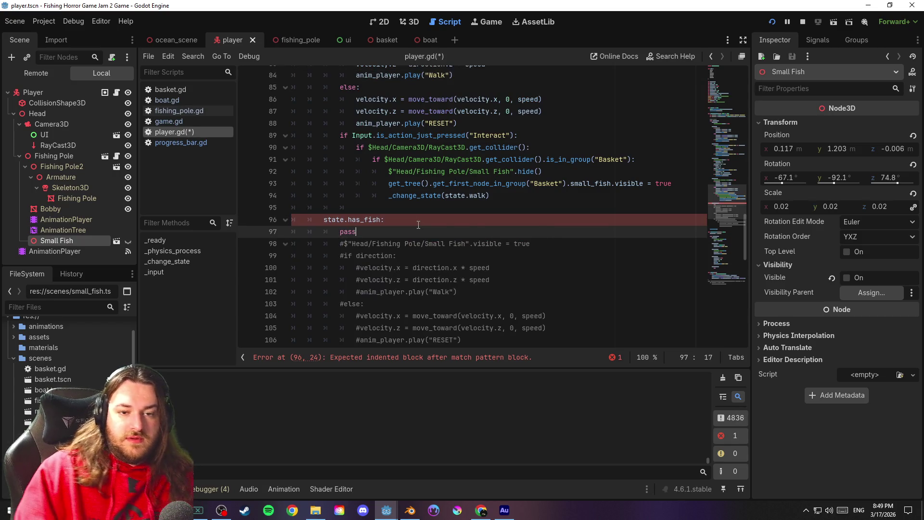
click(418, 224)
scroll(418, 225, up, 3)
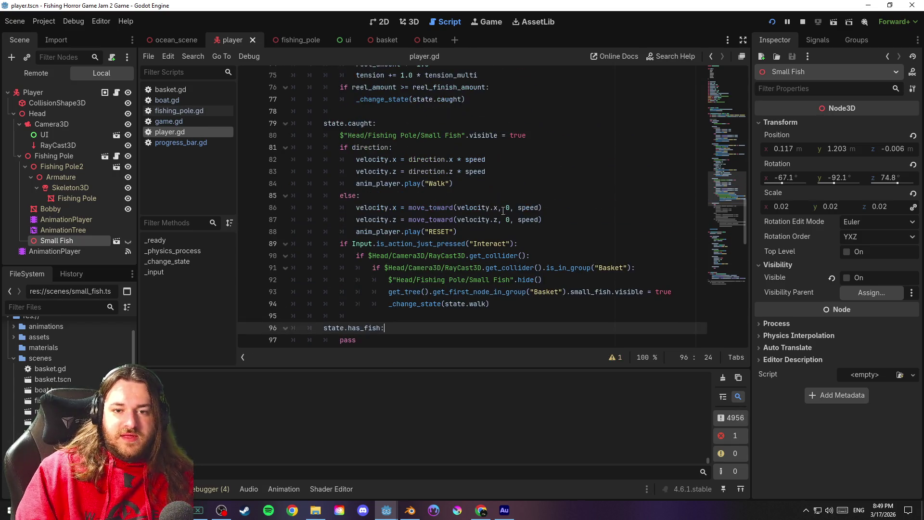
click(521, 192)
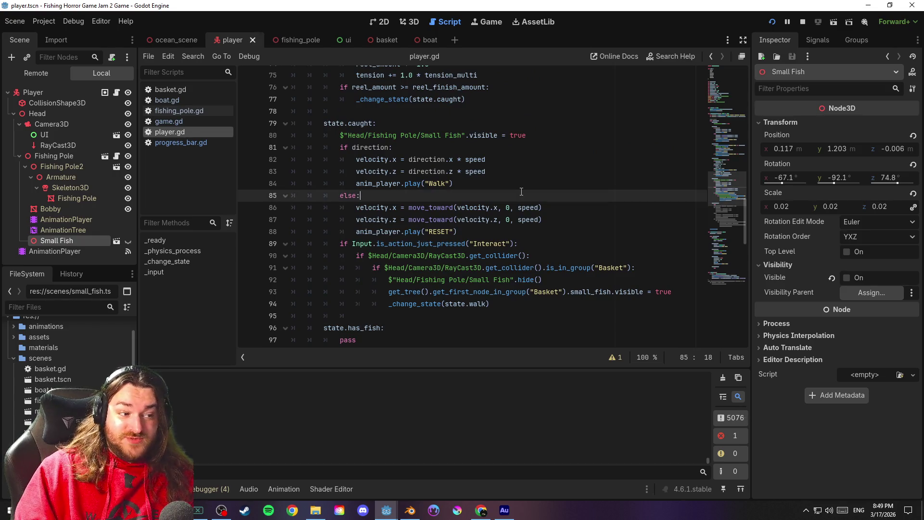
scroll(530, 188, up, 1)
click(548, 147)
scroll(554, 165, up, 2)
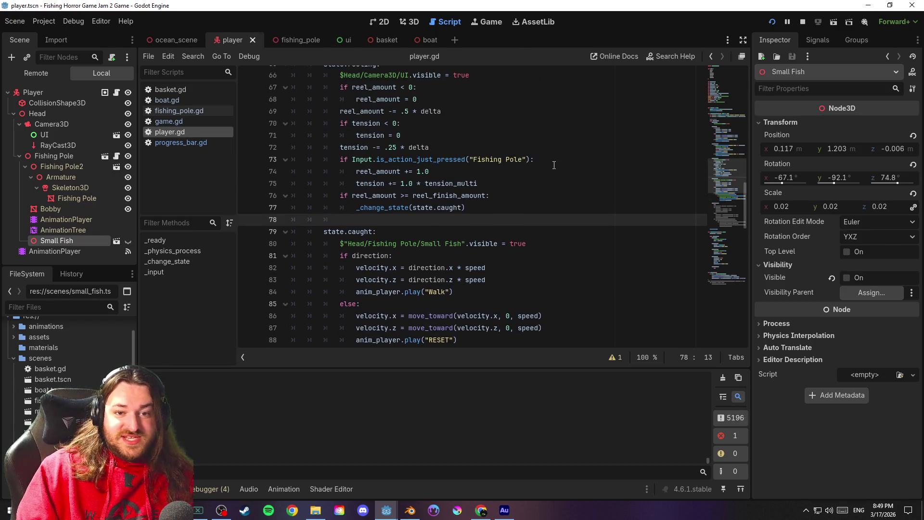
mouse_move(720, 174)
mouse_down()
mouse_move(735, 269)
mouse_move(741, 180)
mouse_move(745, 189)
mouse_up()
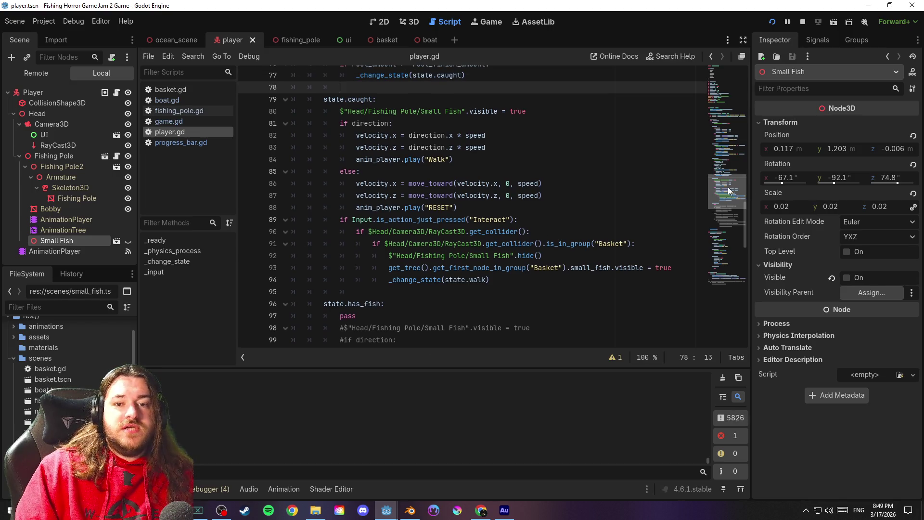
click(498, 150)
scroll(720, 188, down, 1)
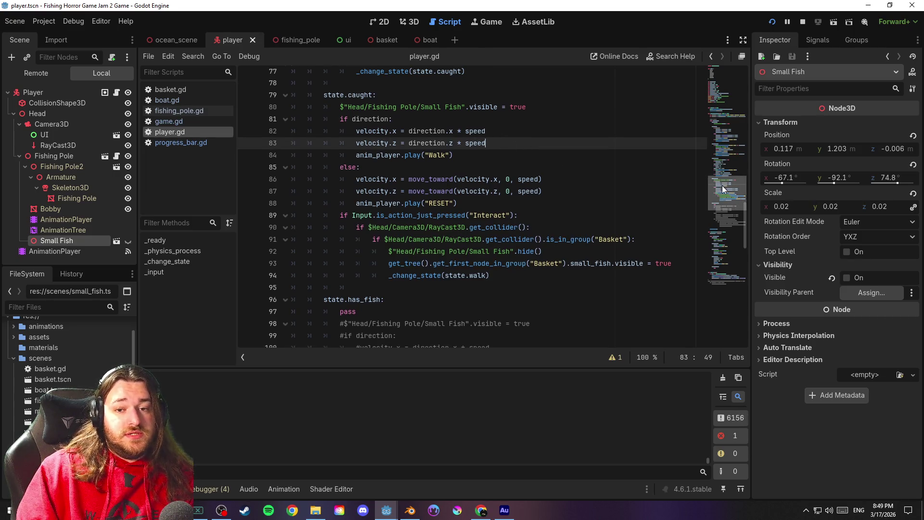
drag(721, 191, 723, 275)
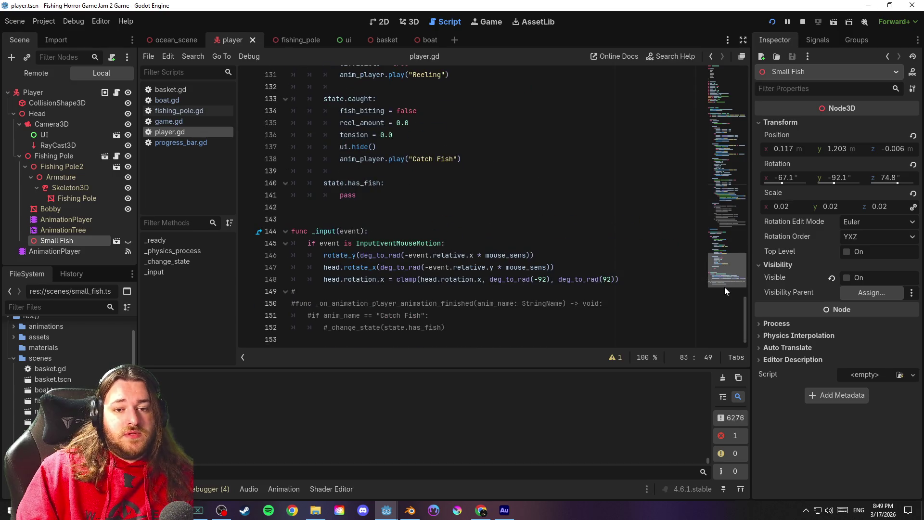
click(410, 217)
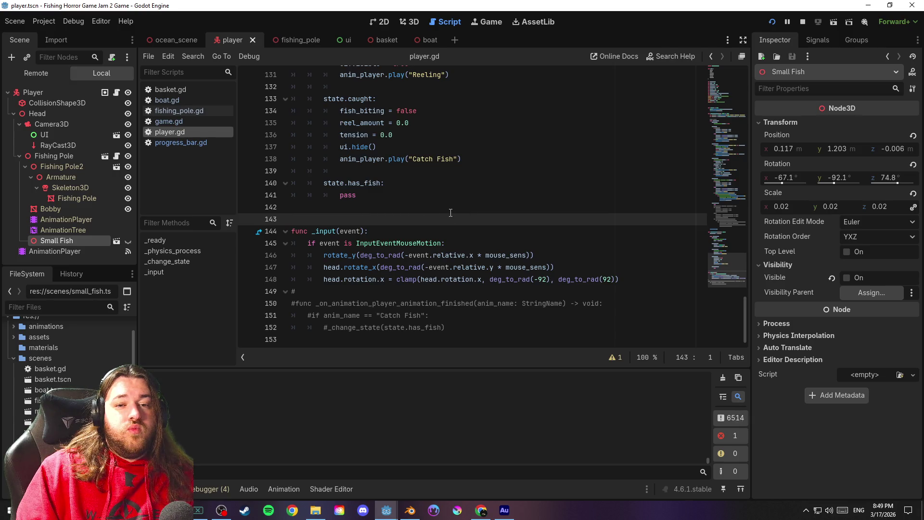
drag(729, 275, 734, 187)
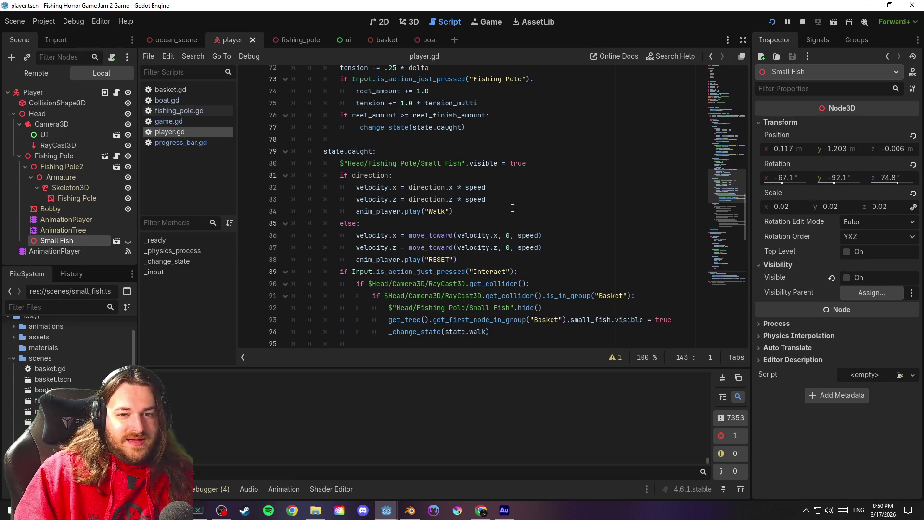
click(509, 208)
key(ctrl+s)
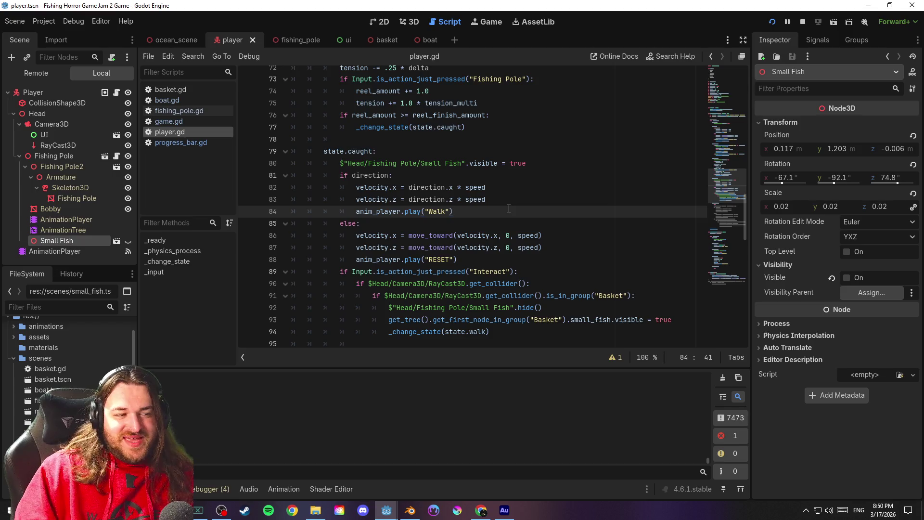
click(503, 204)
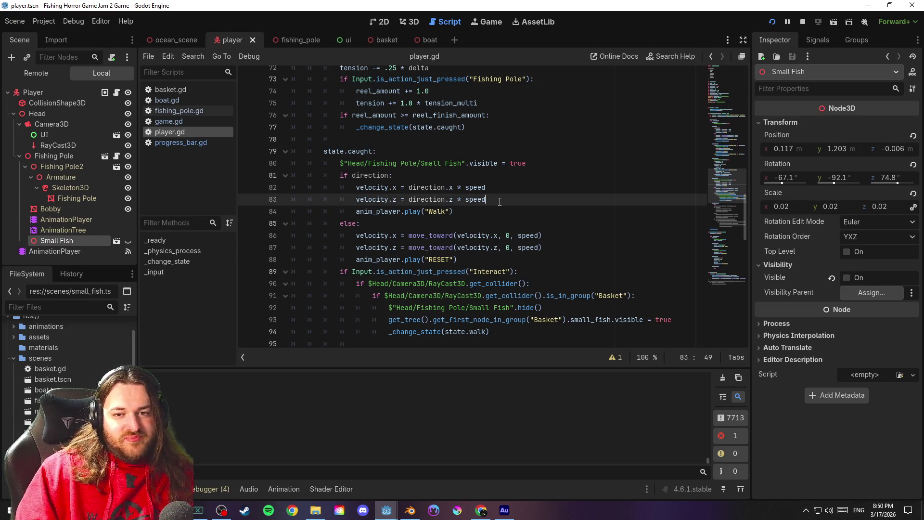
key(Return)
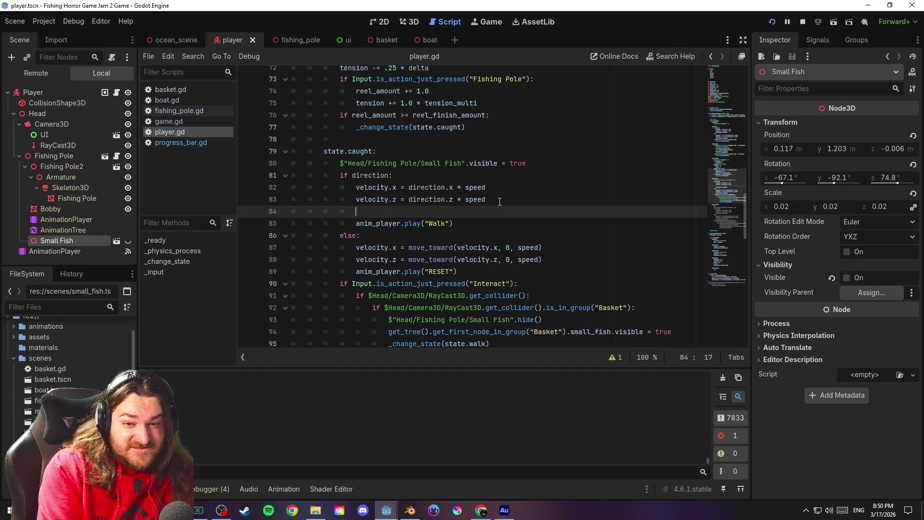
Add the guard 'if !anim_player.is_playing():' above the Walk animation call
text(if anim)
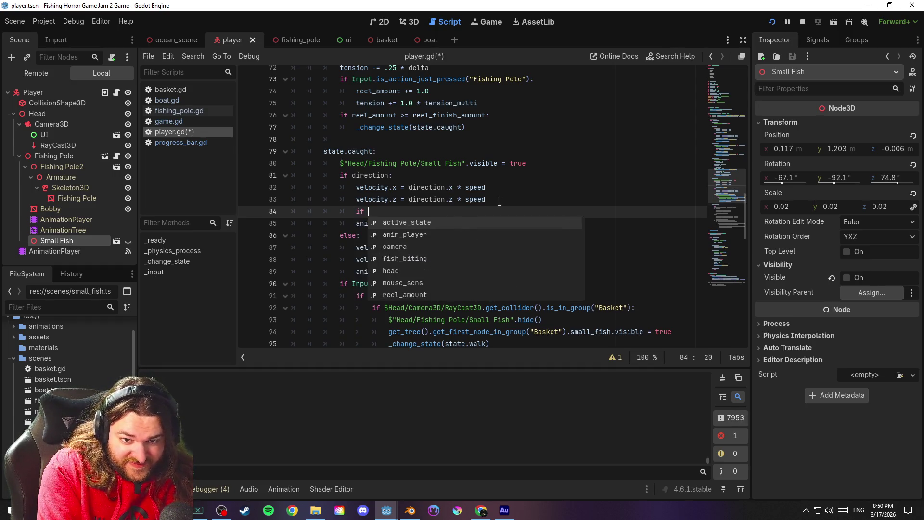
key(Return)
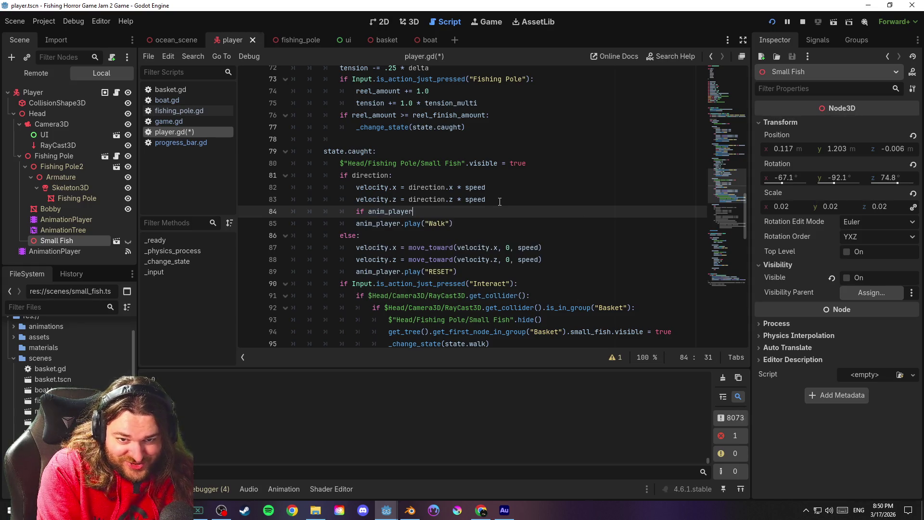
text(.)
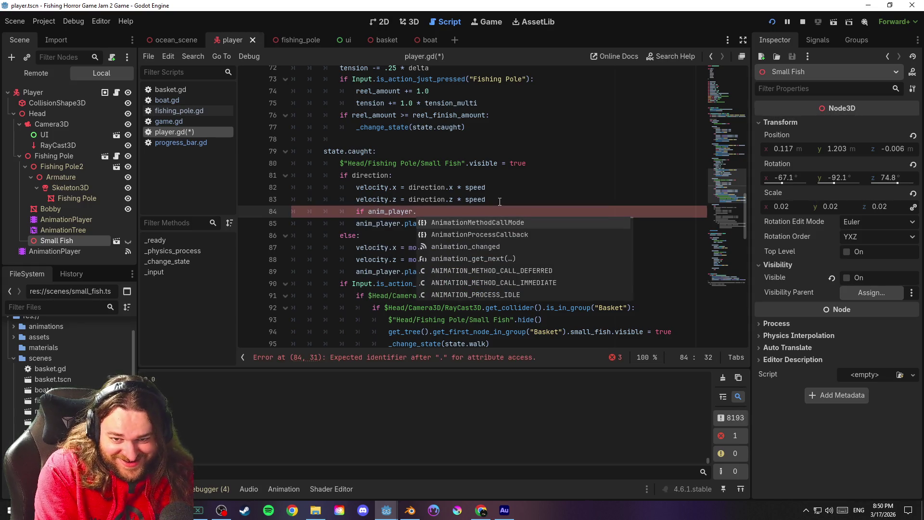
text(play()
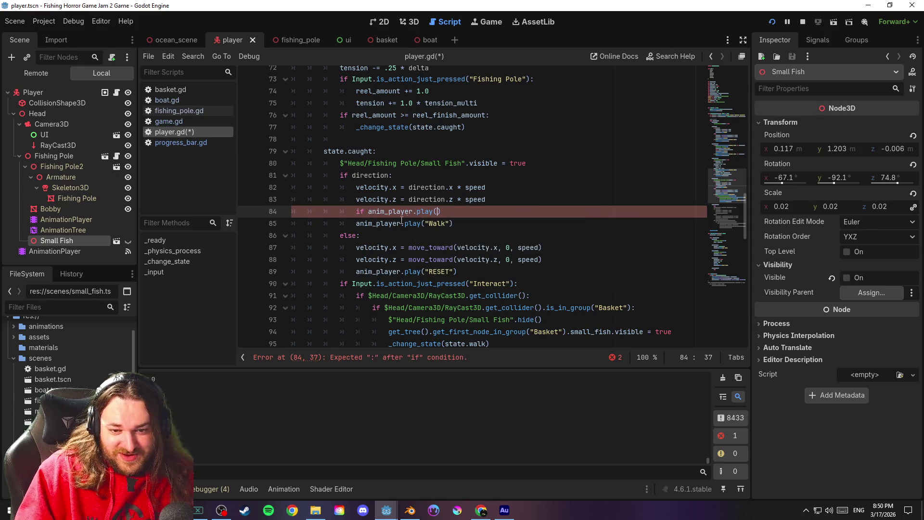
text(!)
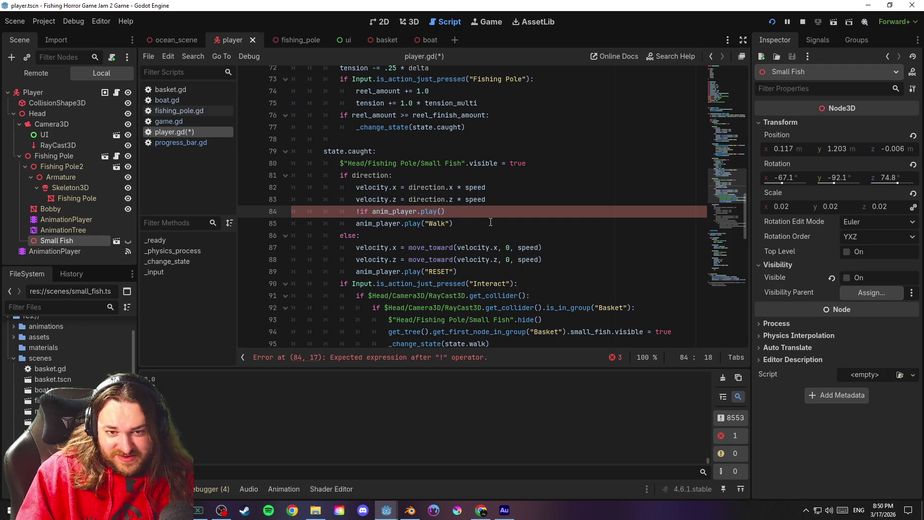
click(471, 213)
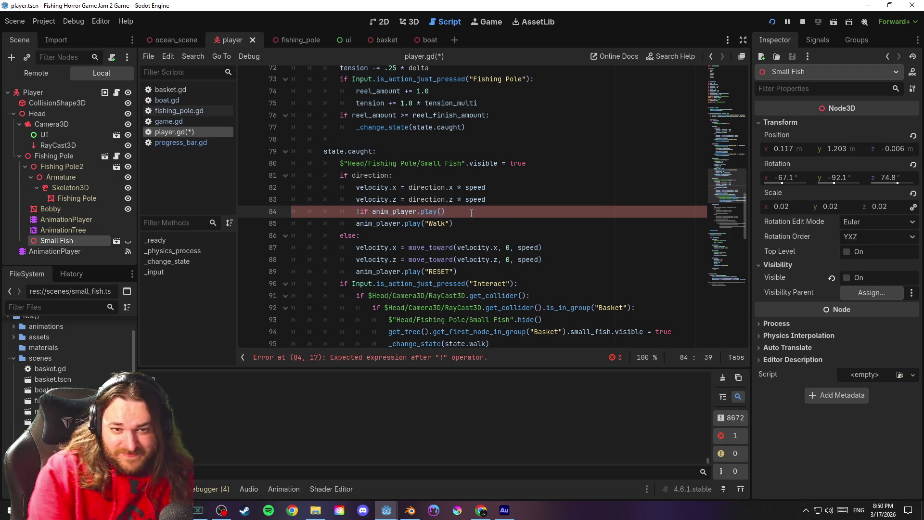
key(ctrl+z)
text(!)
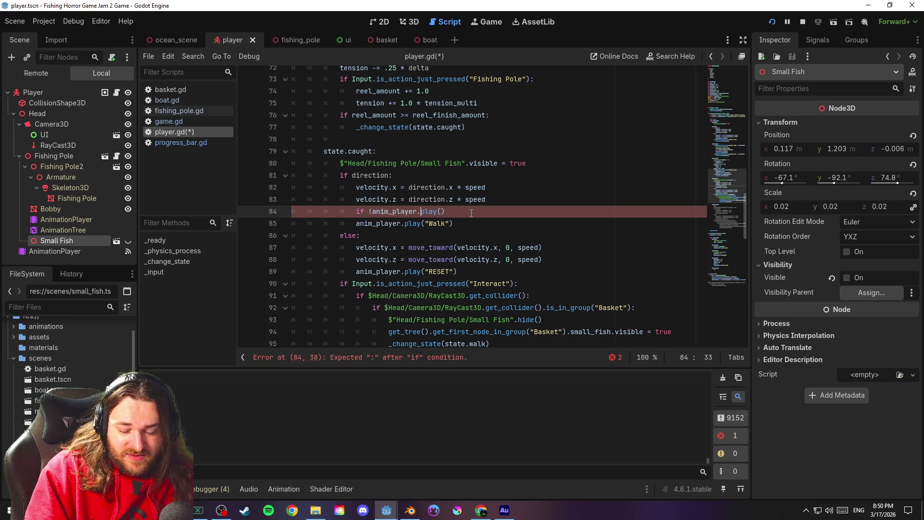
key(Delete)
key(Delete)
key(Delete)
text(isp)
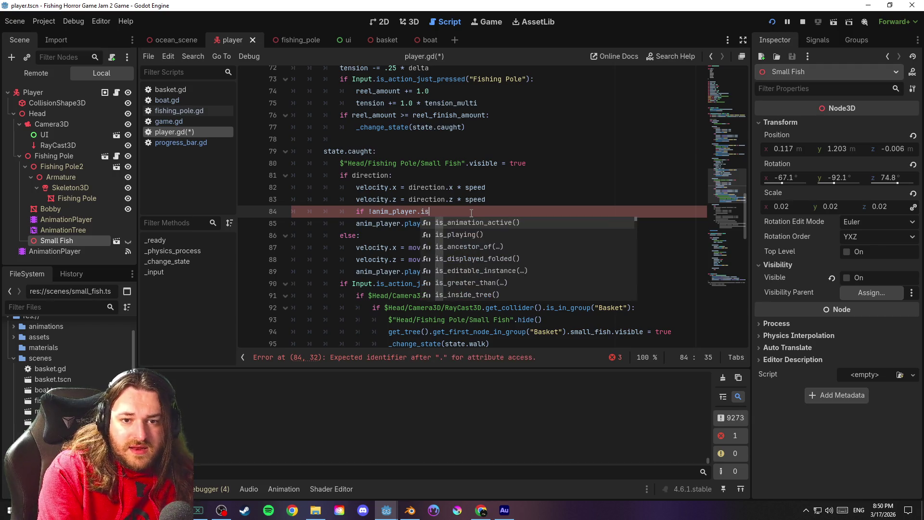
key(Down)
key(Down)
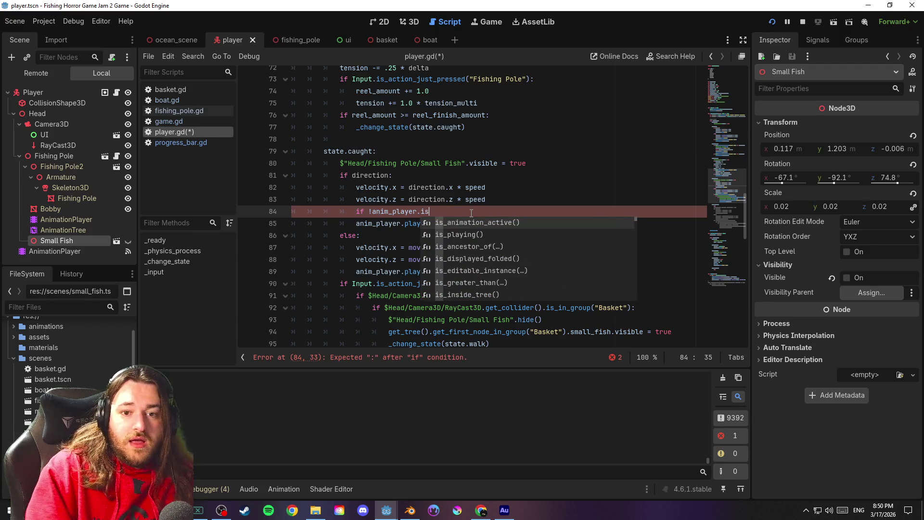
key(Return)
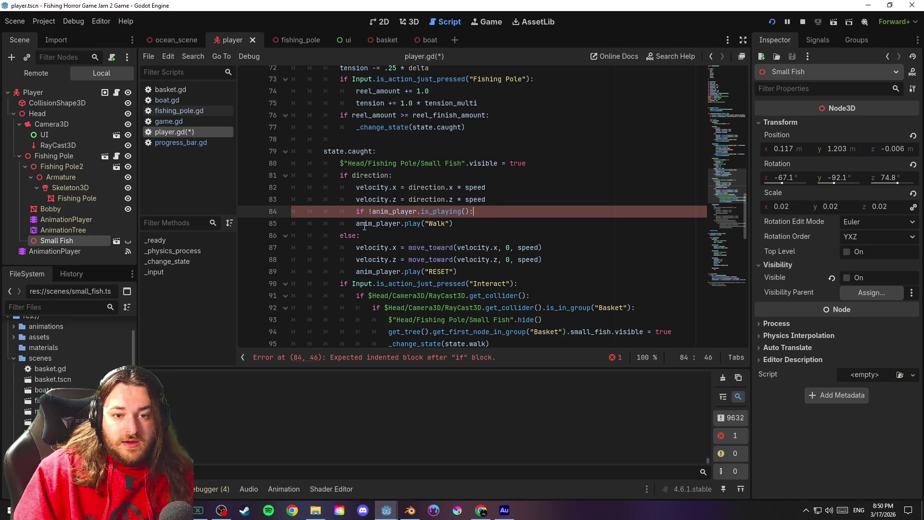
Indent the play("Walk") call under the guard and save the script
click(356, 223)
key(Tab)
click(498, 225)
key(ctrl+s)
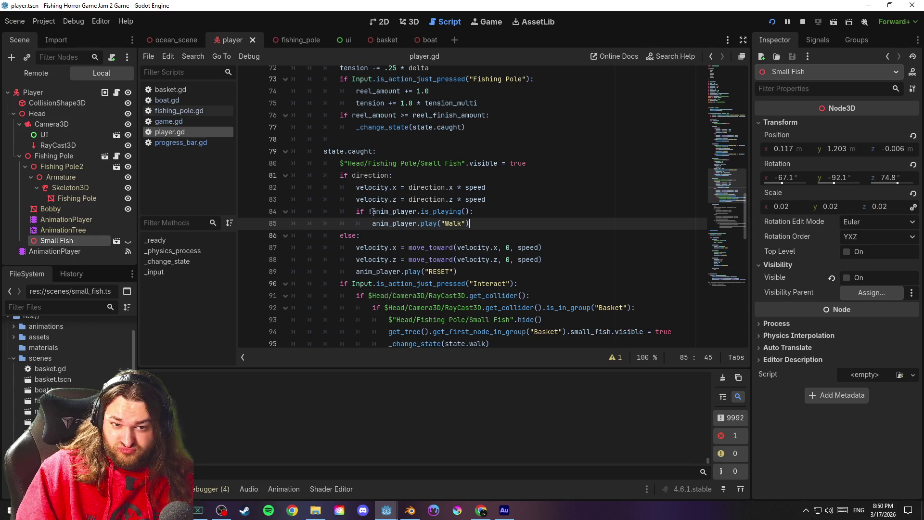
Try pasting the guard above the RESET call, then undo it, leaving RESET unchanged
drag(356, 211, 476, 212)
key(ctrl+c)
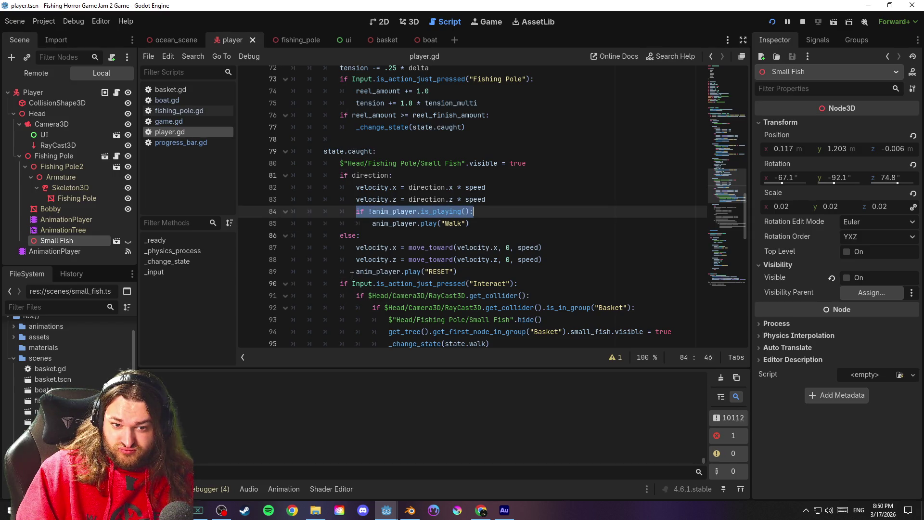
click(353, 273)
key(Return)
key(Up)
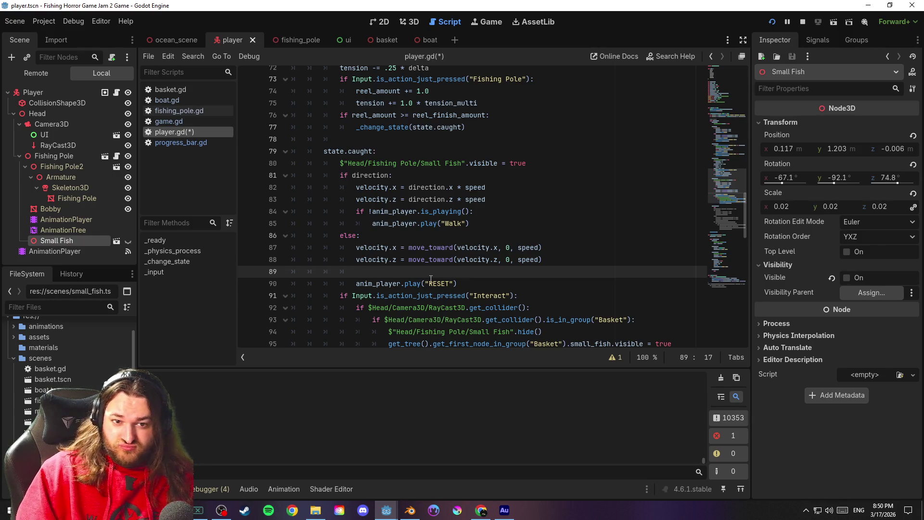
key(ctrl+v)
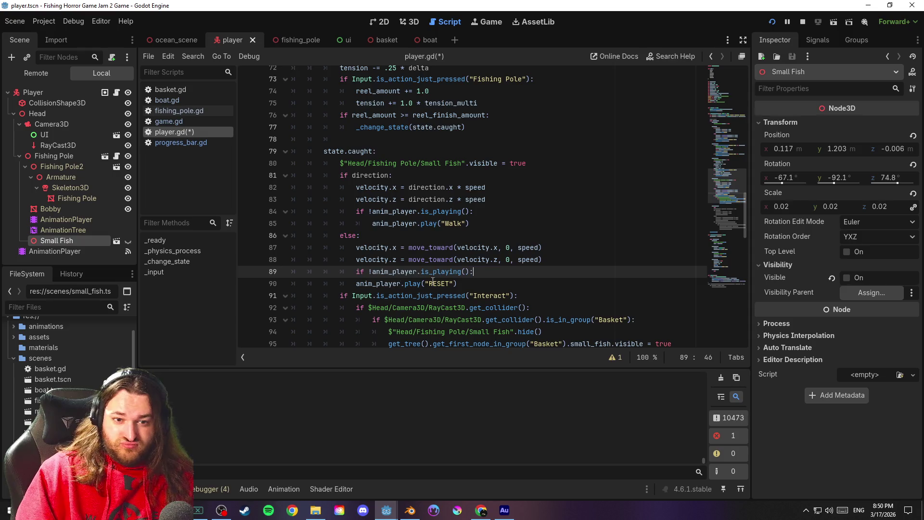
key(ctrl+z)
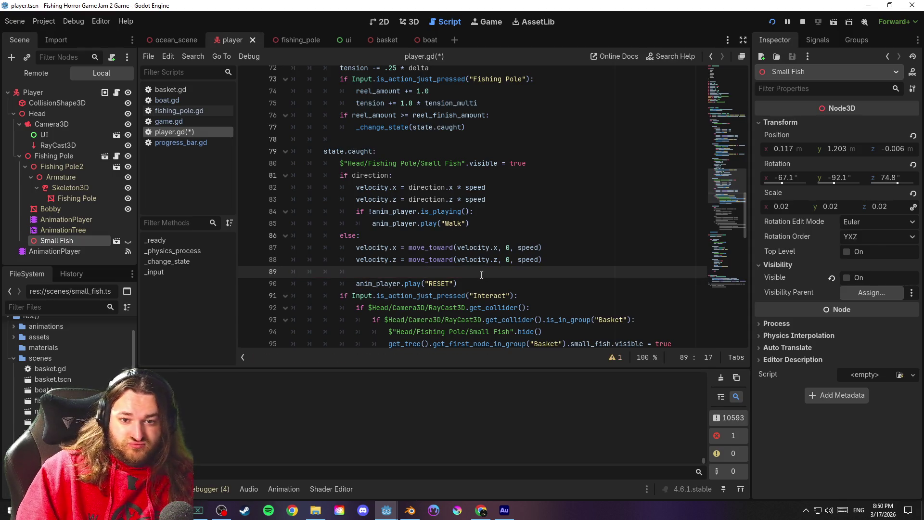
key(ctrl+z)
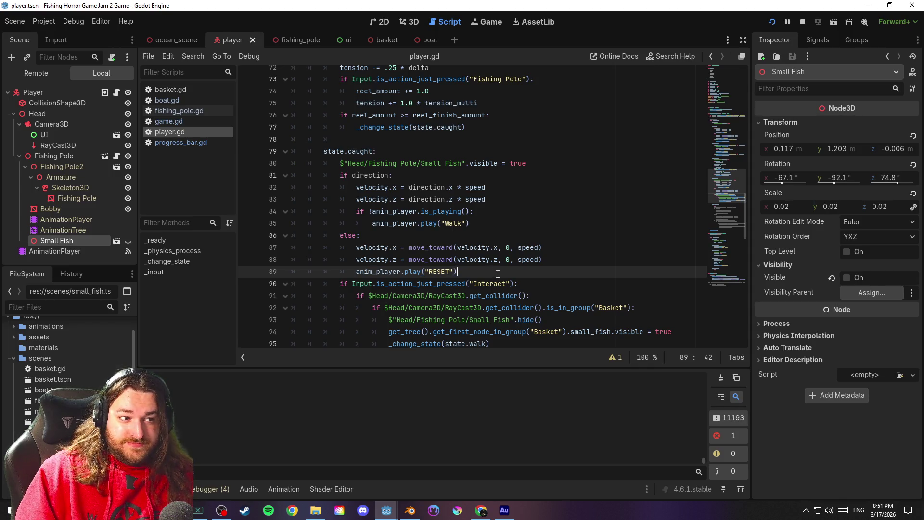
scroll(497, 272, down, 20)
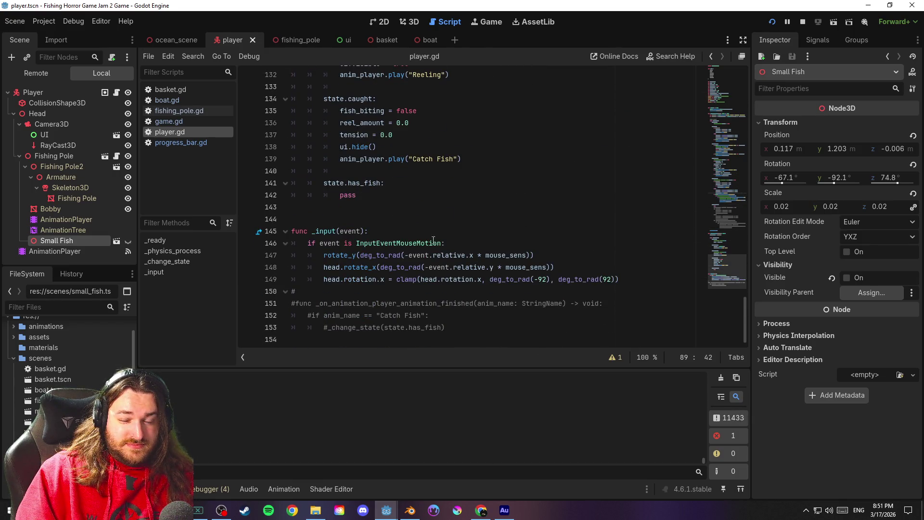
click(462, 219)
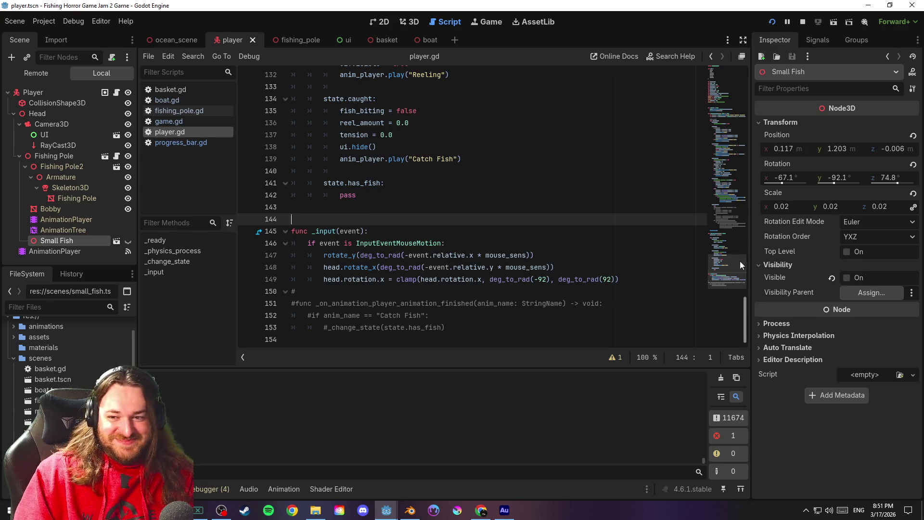
Insert 'await anim_player.animation_finished' as the caught state's first line and save
scroll(741, 251, up, 4)
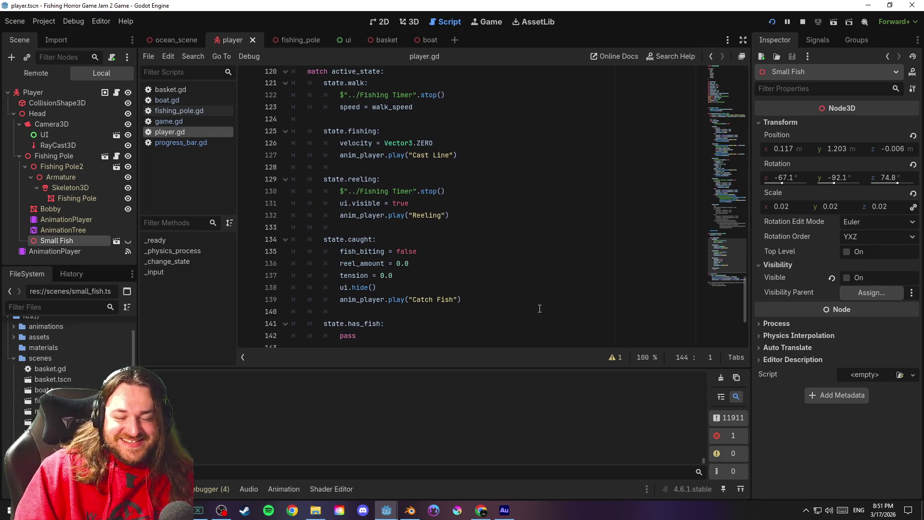
mouse_move(721, 267)
mouse_down()
mouse_move(727, 196)
mouse_move(731, 203)
mouse_up()
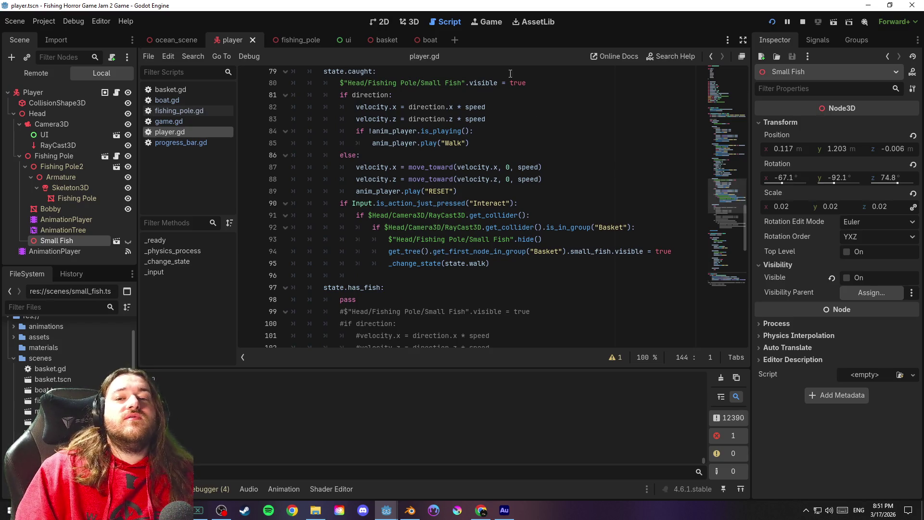
click(528, 75)
key(Return)
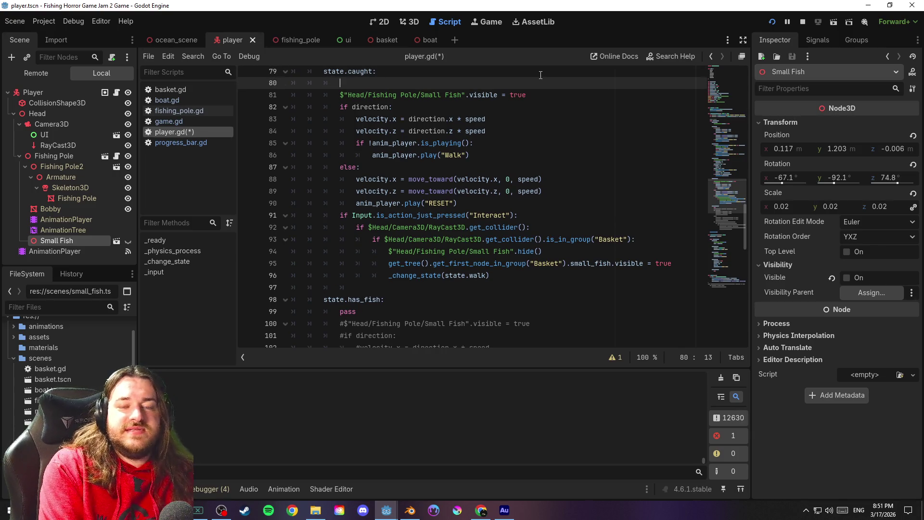
text(A)
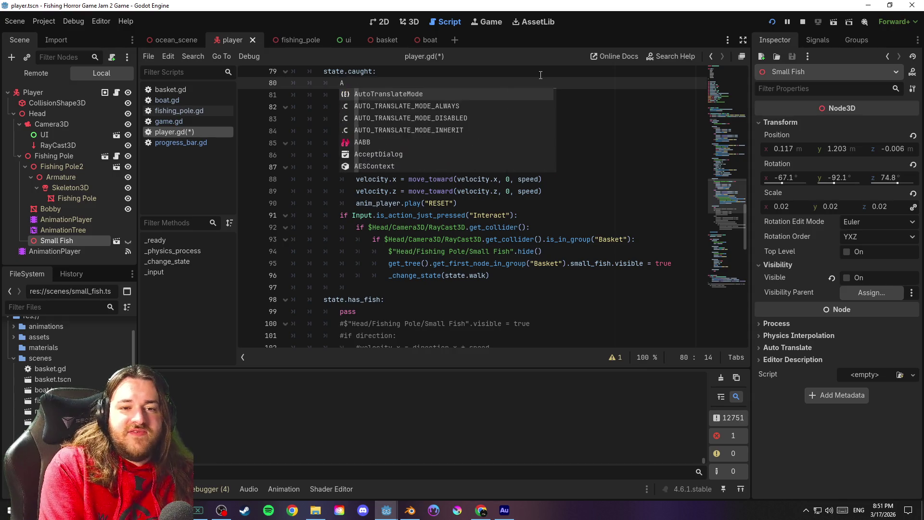
key(BackSpace)
text(await )
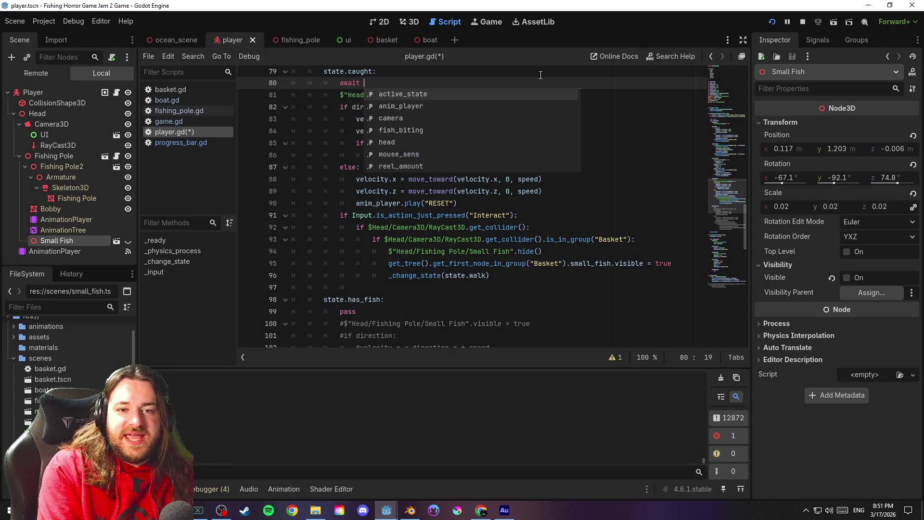
text(anim_player.is)
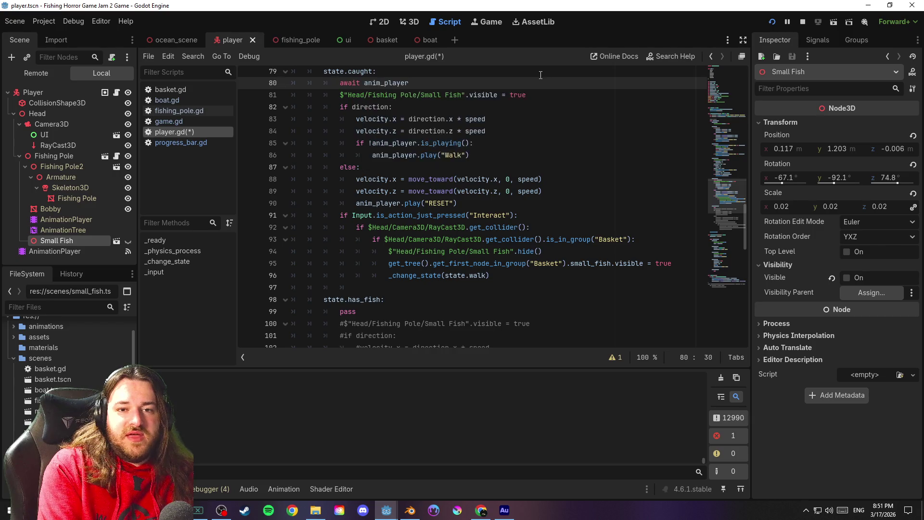
key(BackSpace)
key(BackSpace)
text(animation)
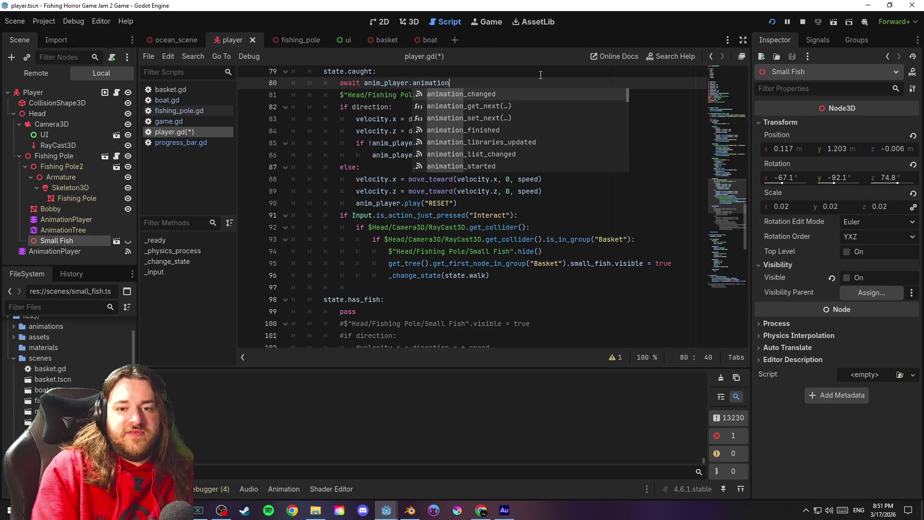
key(Down)
key(Down)
key(Down)
key(Return)
key(Up)
key(ctrl+s)
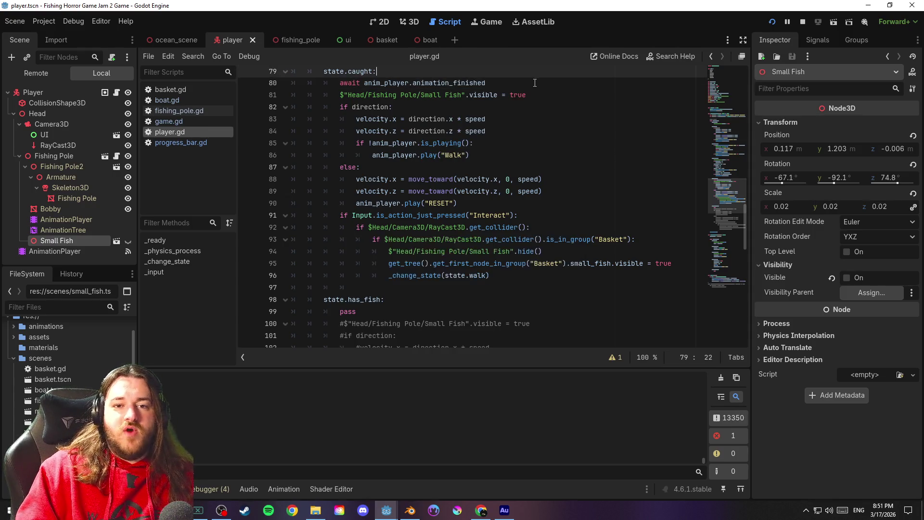
click(535, 83)
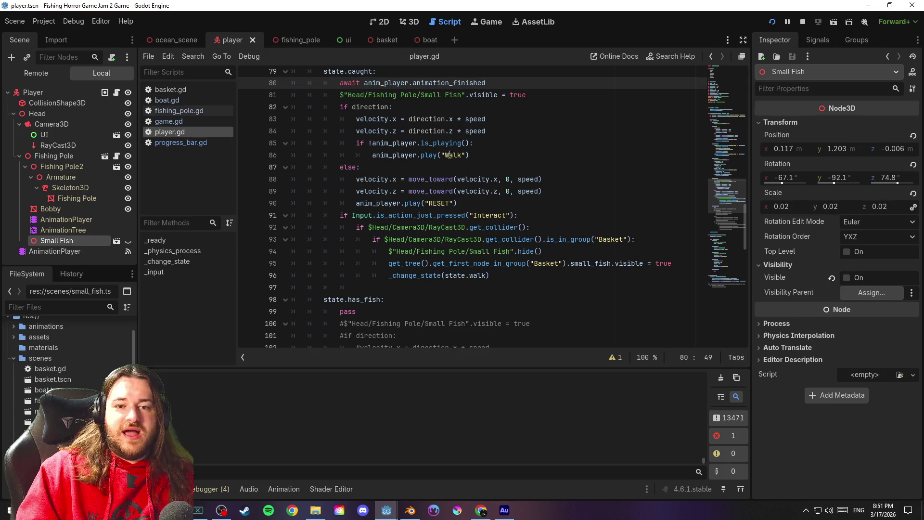
drag(372, 155, 355, 144)
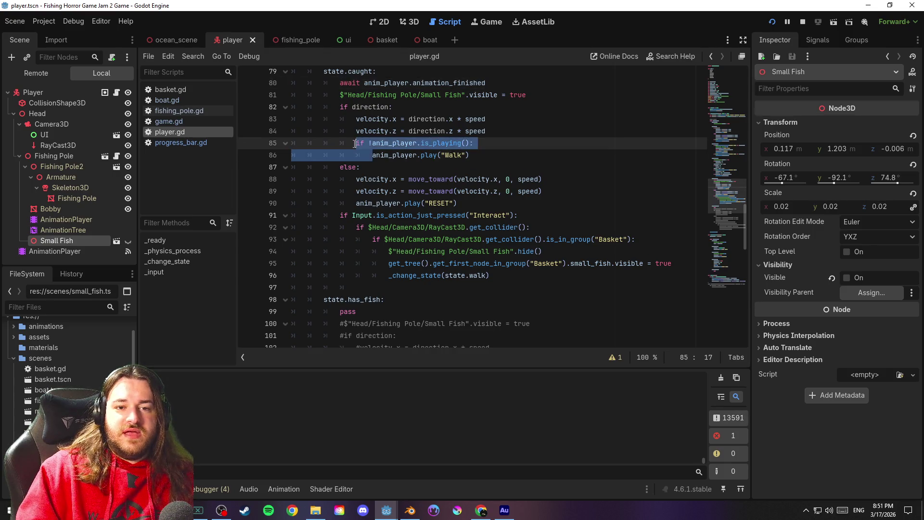
Delete the is_playing guard so Walk plays directly, and relaunch the game
key(BackSpace)
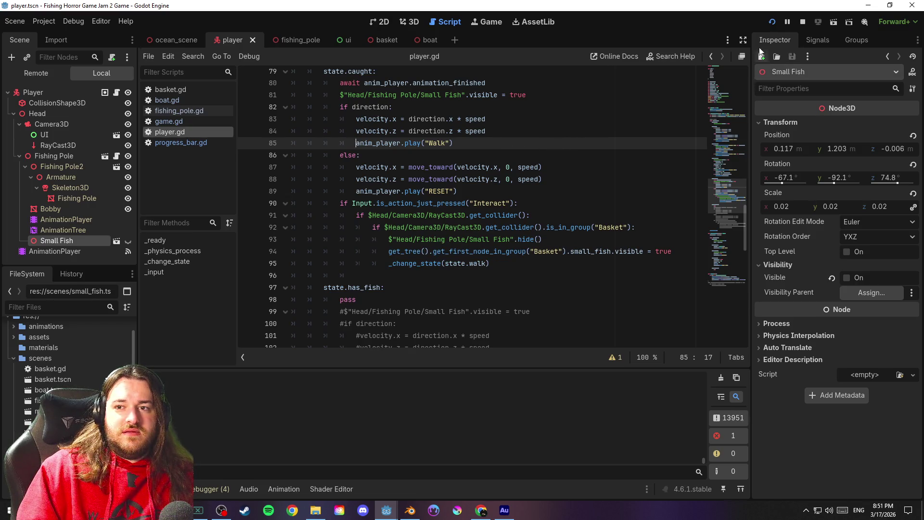
click(769, 23)
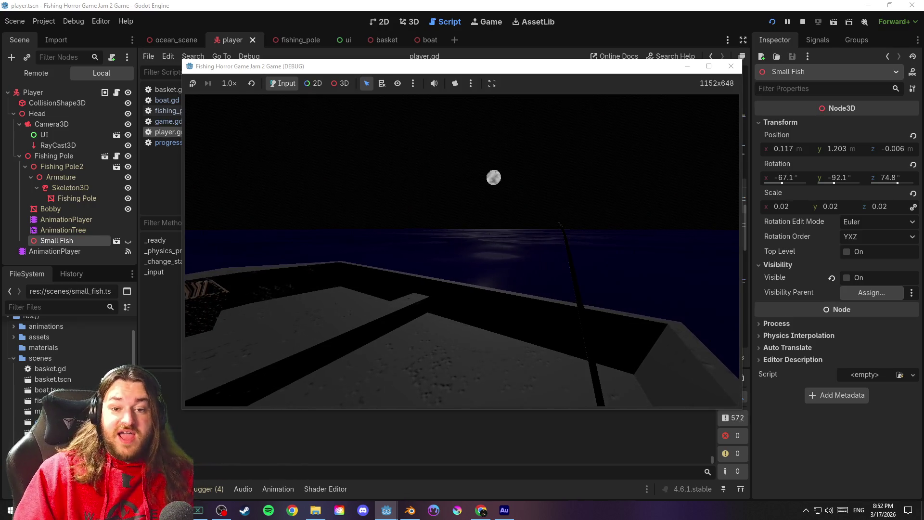
Charge a cast in the running game, then bring player.gd back in front
key(space)
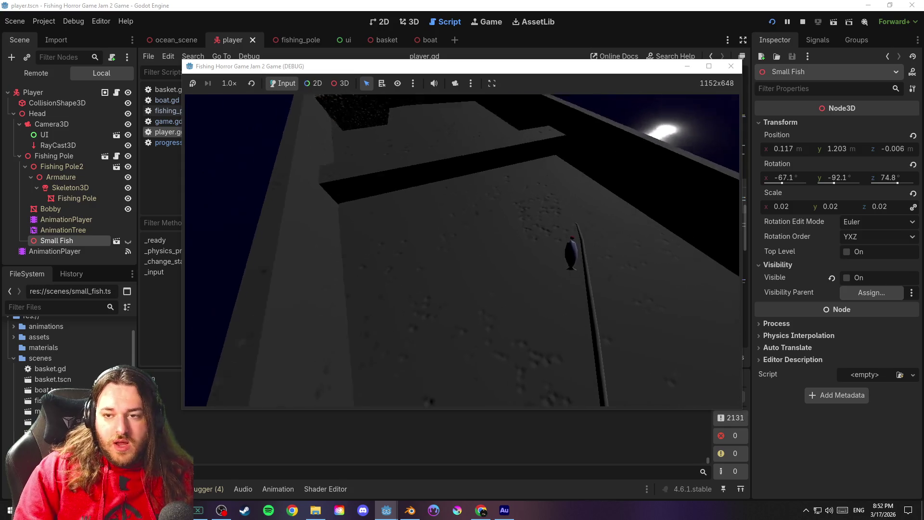
key(alt+Tab)
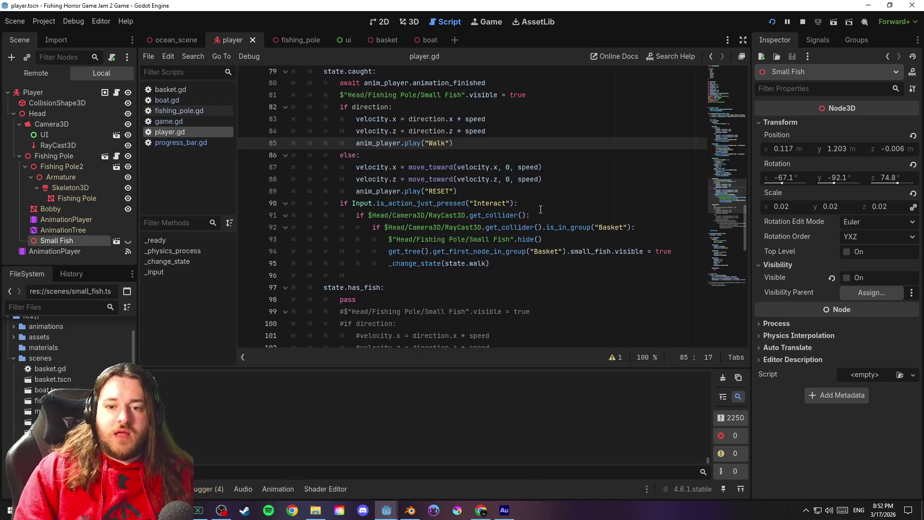
click(515, 261)
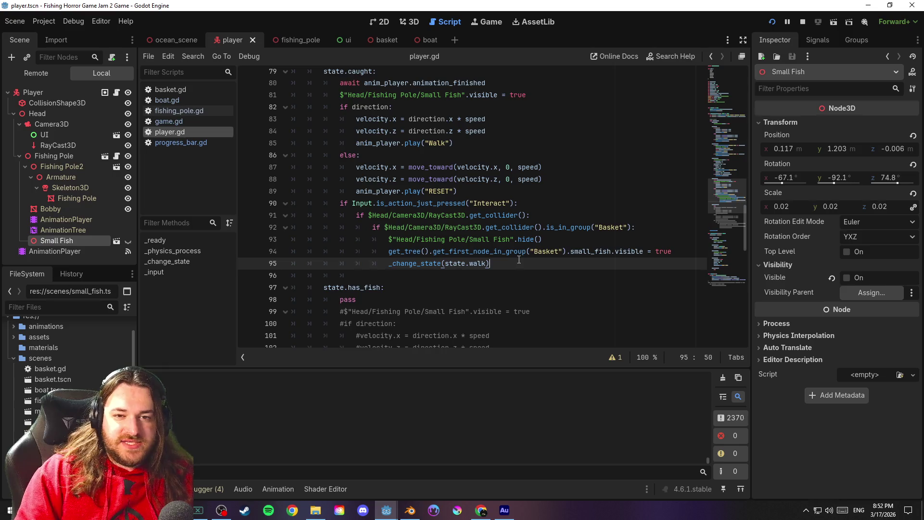
scroll(519, 259, up, 1)
click(519, 181)
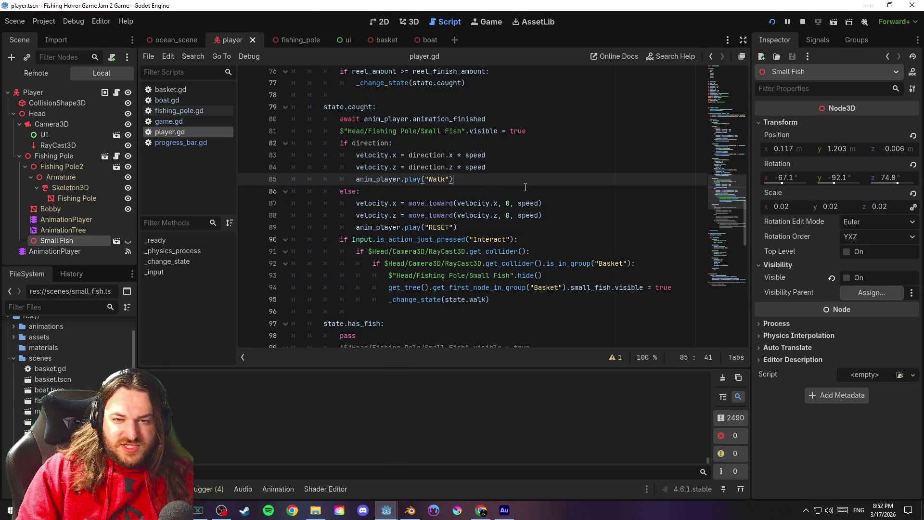
key(Up)
key(Up)
key(Up)
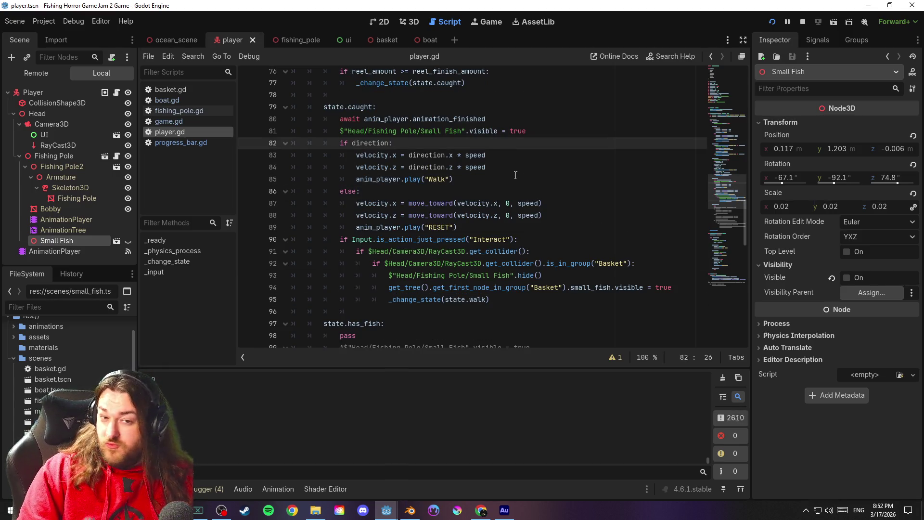
click(518, 176)
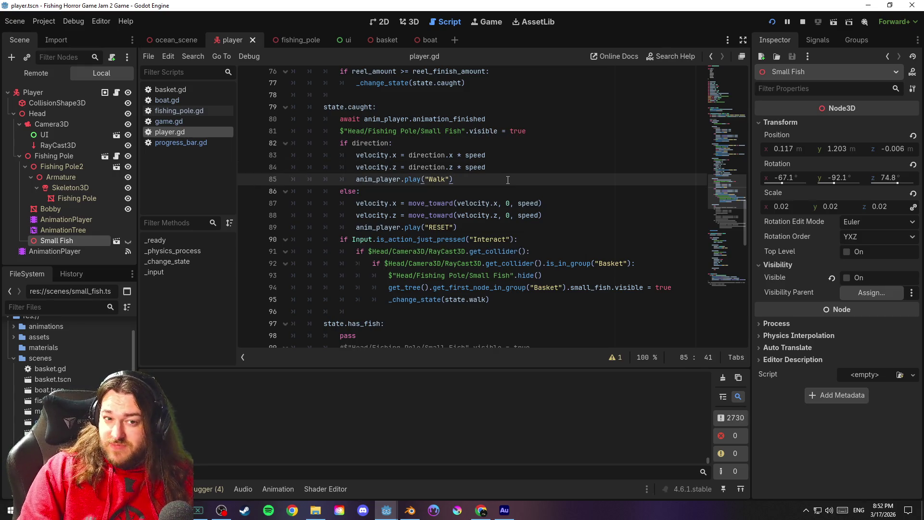
key(ctrl+s)
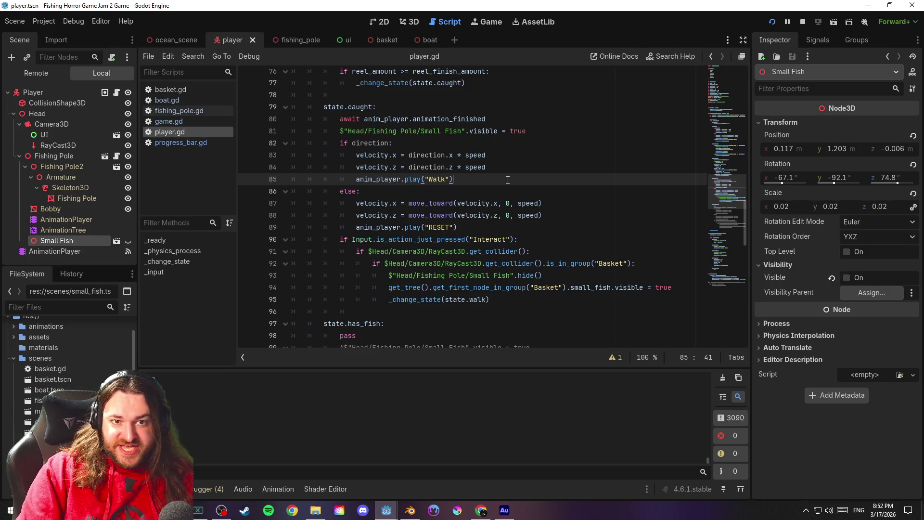
click(508, 143)
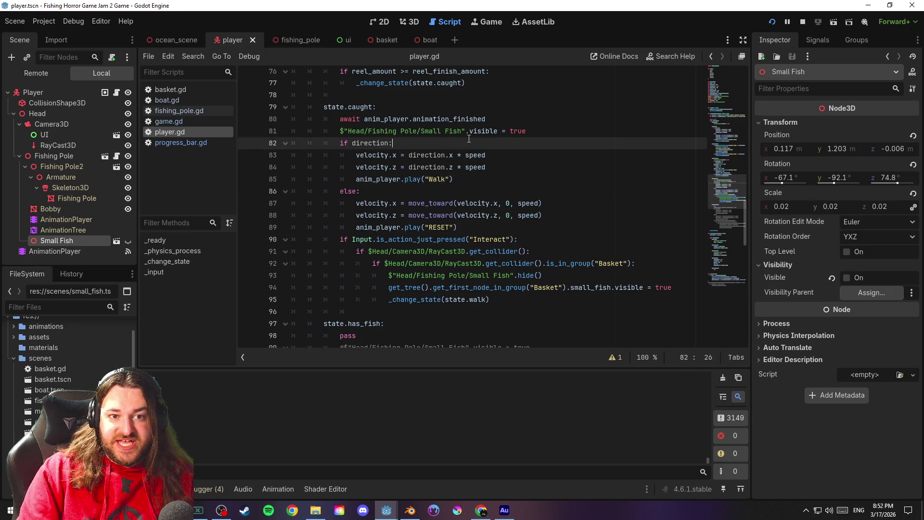
click(522, 120)
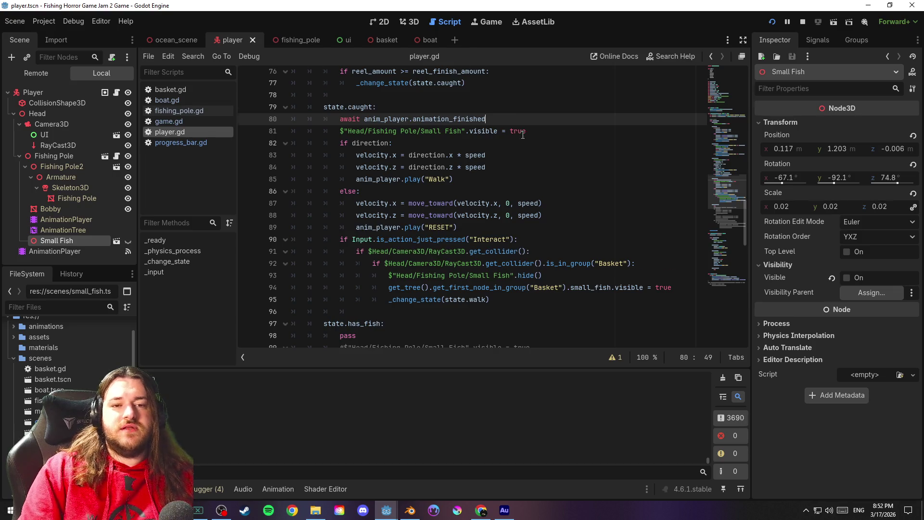
scroll(521, 134, down, 15)
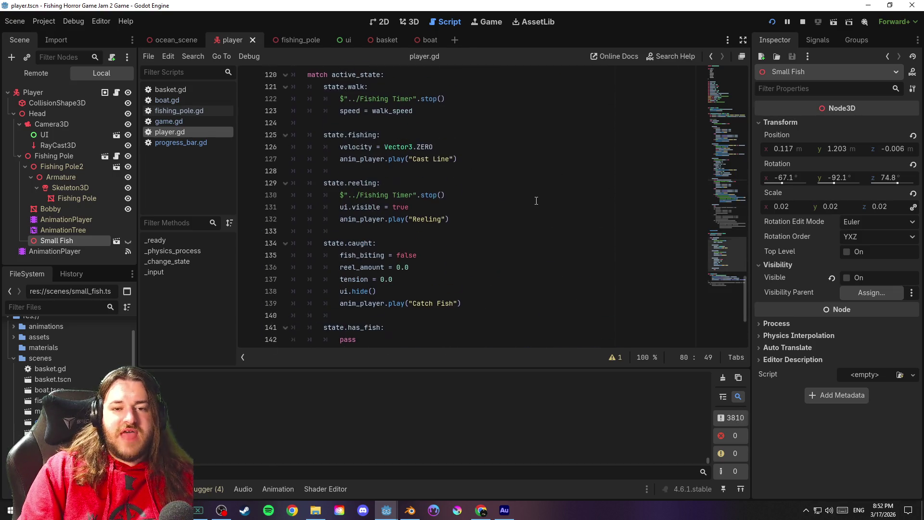
scroll(724, 264, down, 4)
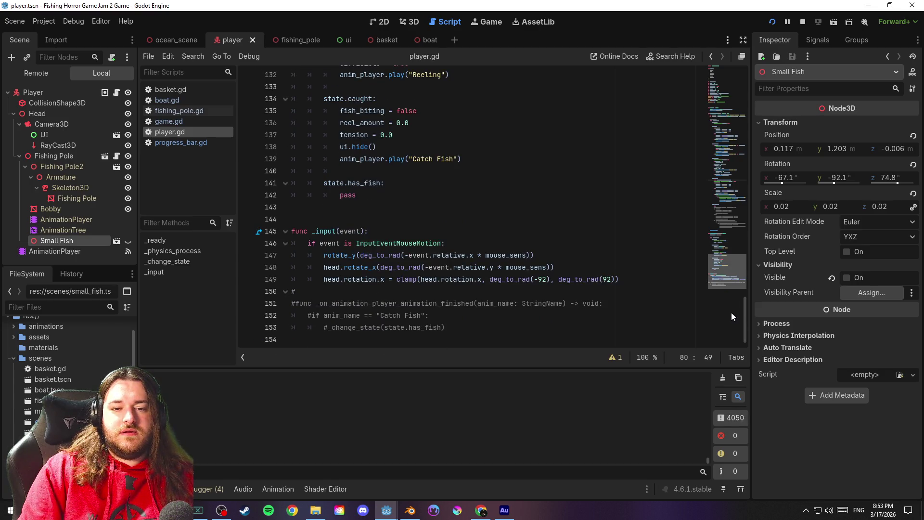
scroll(731, 308, up, 15)
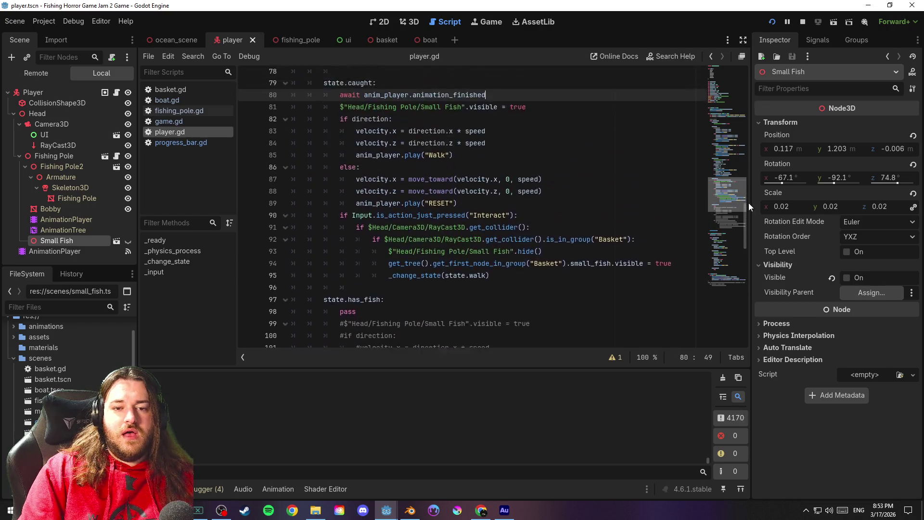
scroll(749, 206, down, 2)
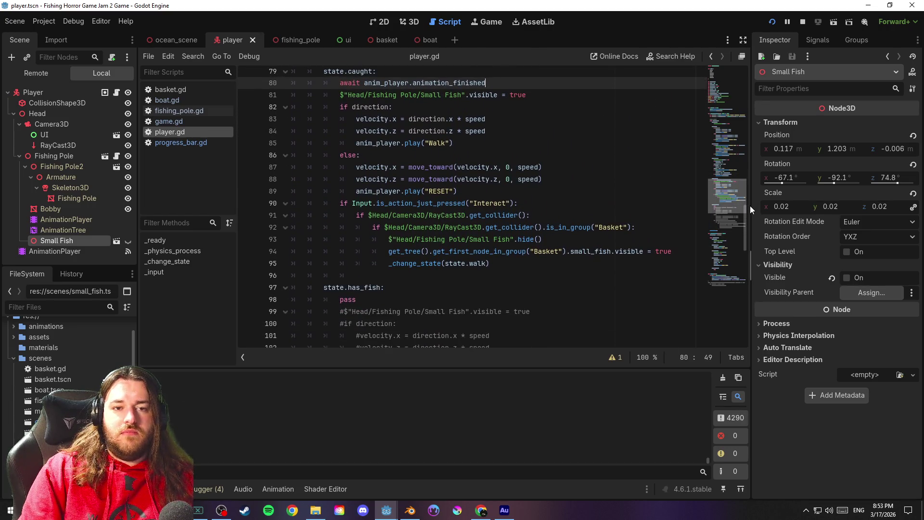
click(521, 276)
key(Up)
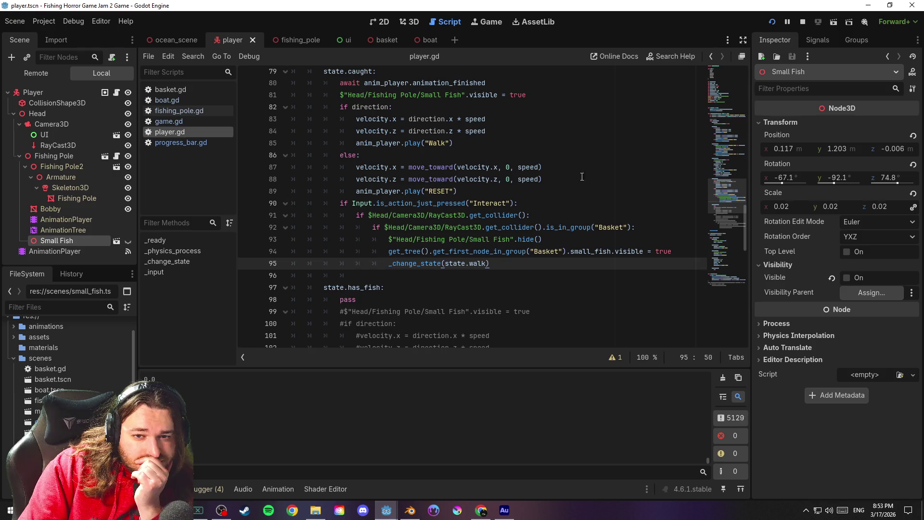
click(540, 190)
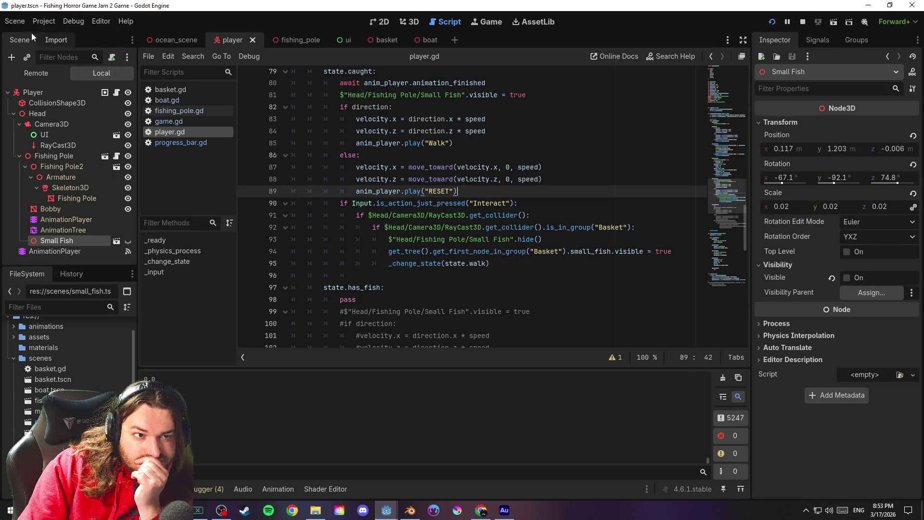
click(14, 21)
click(100, 105)
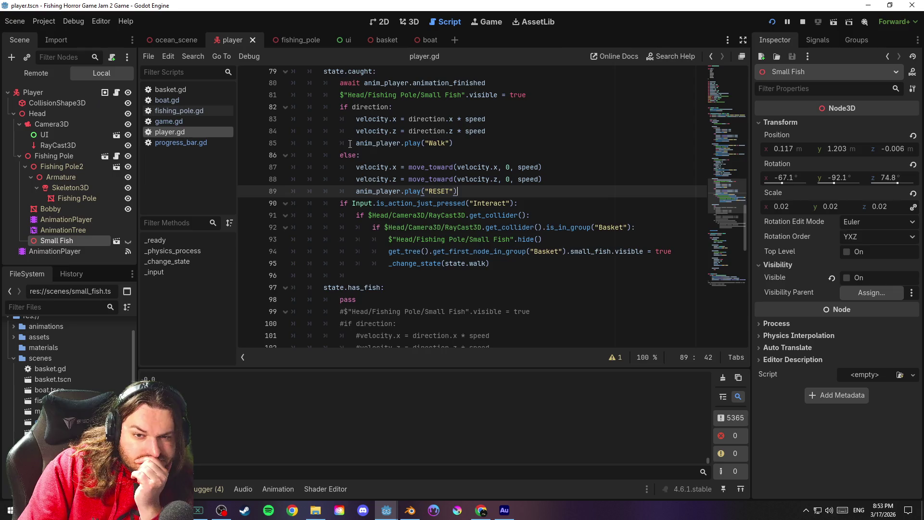
scroll(582, 179, up, 3)
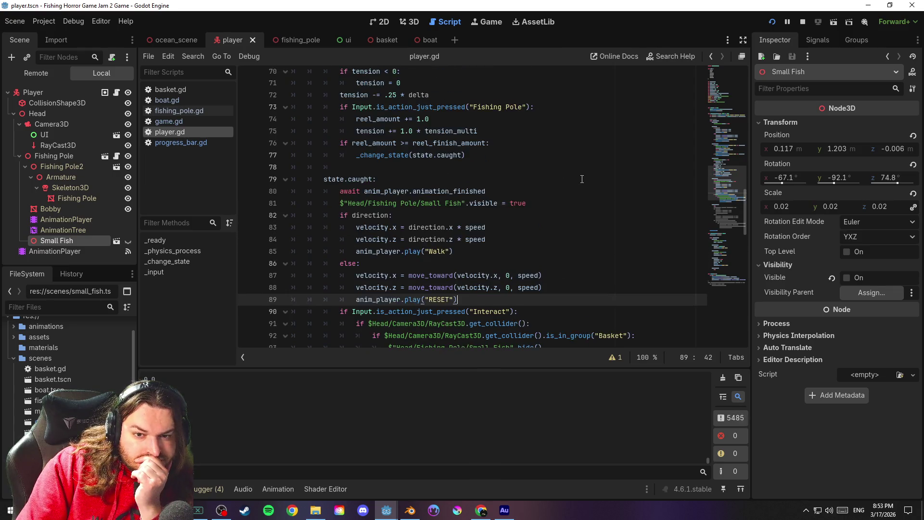
scroll(580, 173, down, 2)
scroll(580, 174, up, 1)
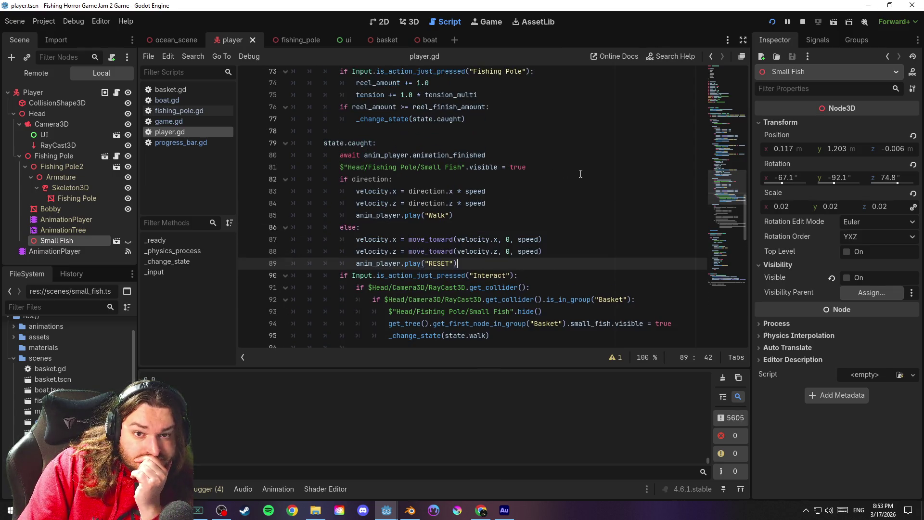
scroll(580, 174, up, 1)
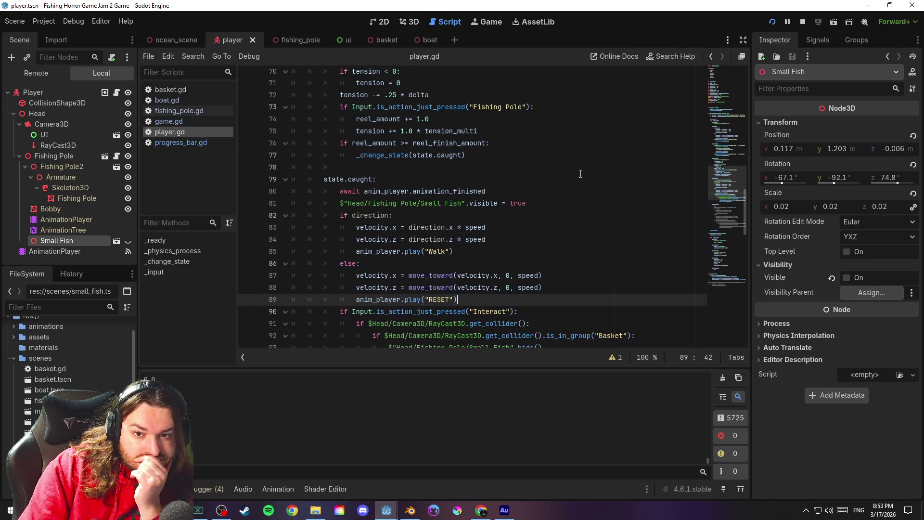
scroll(580, 174, down, 1)
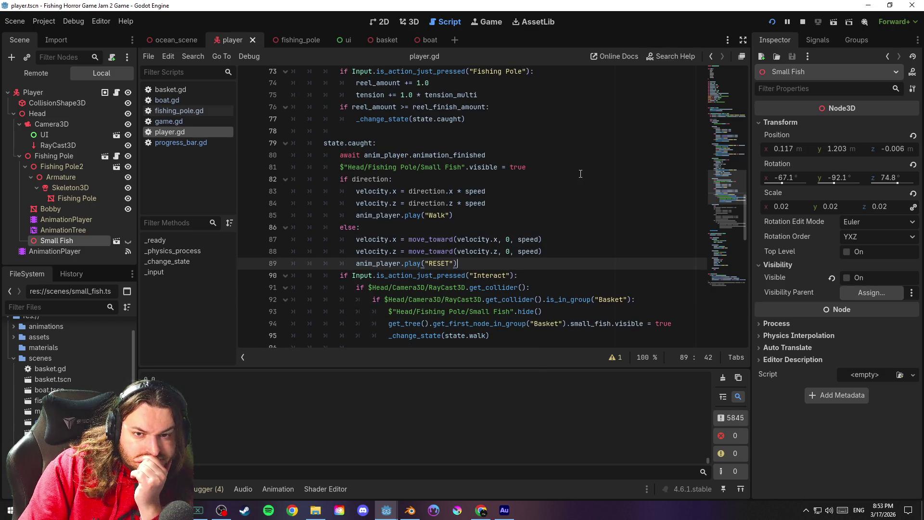
drag(486, 155, 271, 152)
Delete the await animation_finished line from the caught state, save, and relaunch the game
key(BackSpace)
key(BackSpace)
key(ctrl+s)
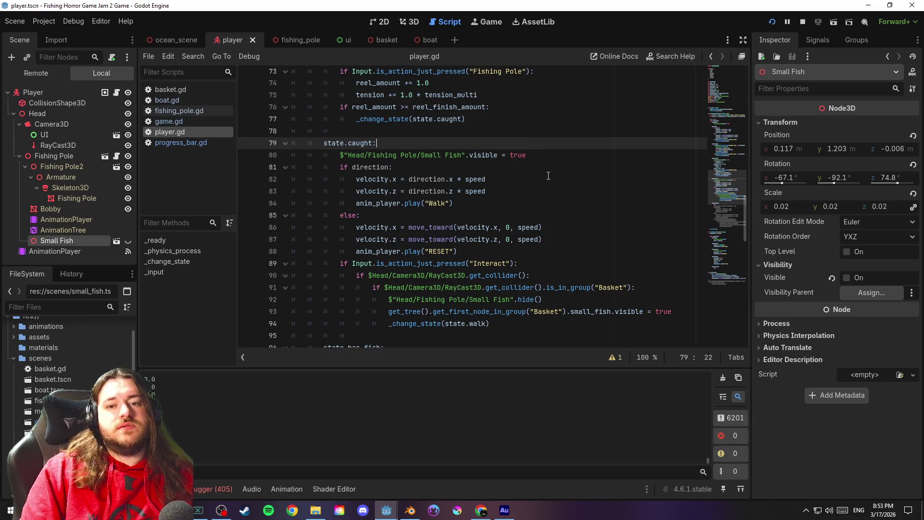
scroll(548, 175, down, 19)
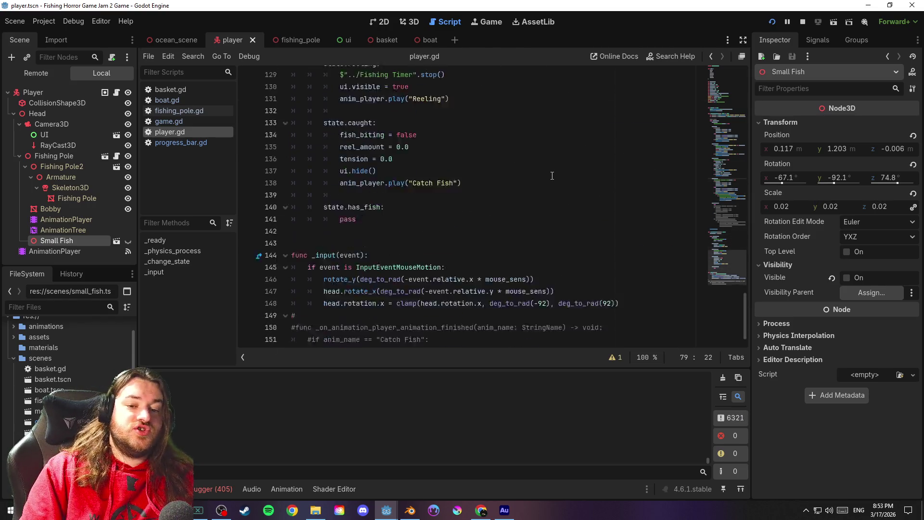
mouse_move(735, 270)
mouse_down()
mouse_move(740, 184)
mouse_move(746, 195)
mouse_up()
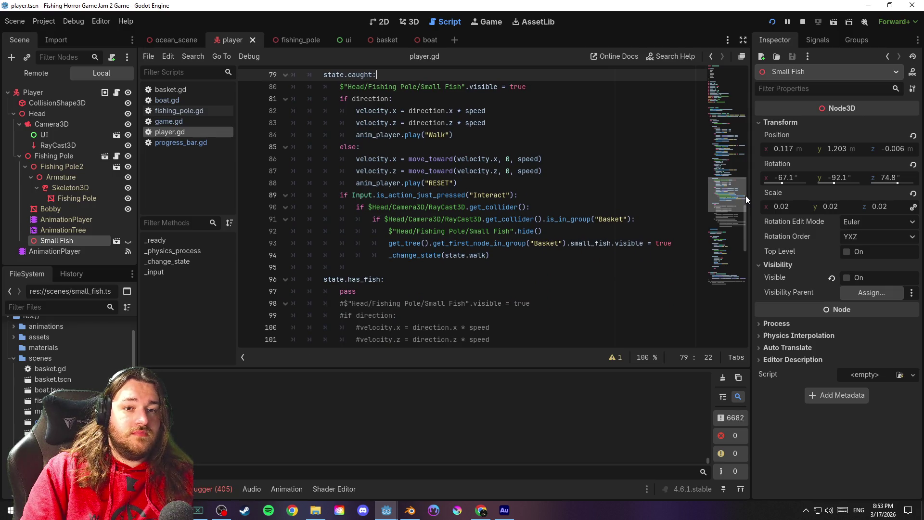
click(499, 104)
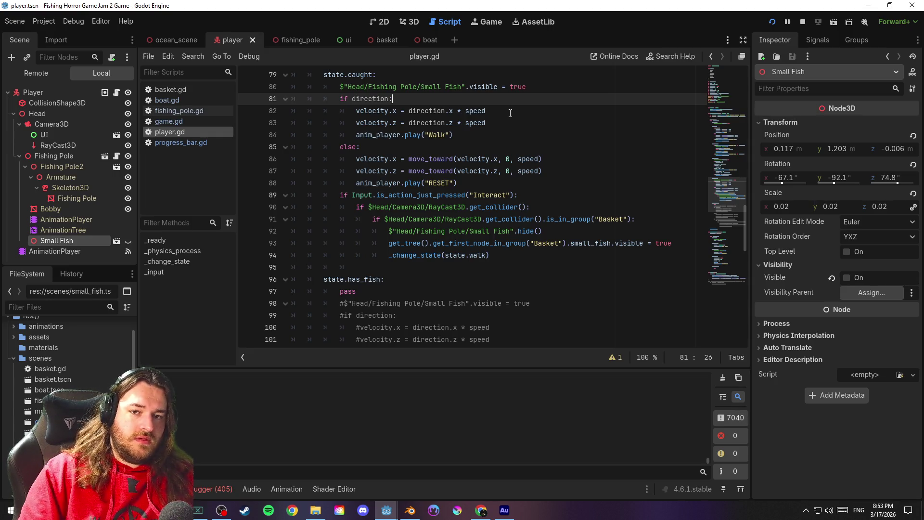
click(788, 21)
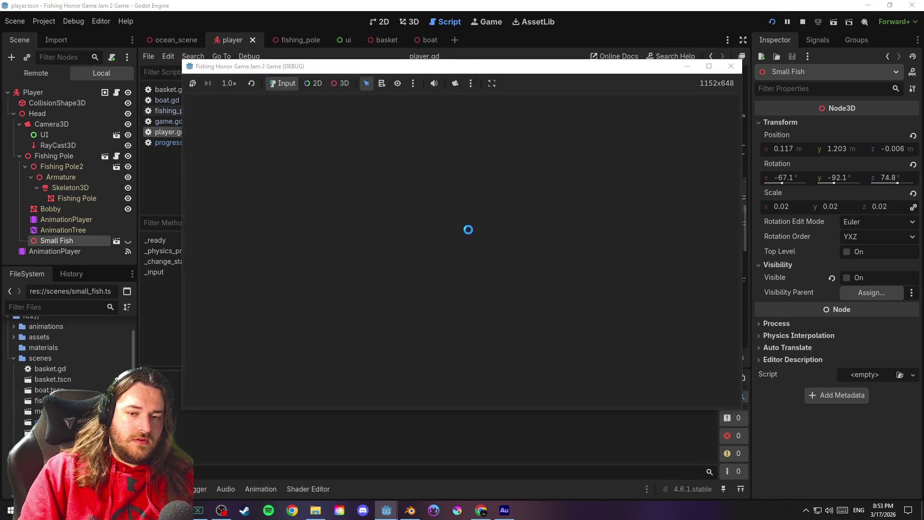
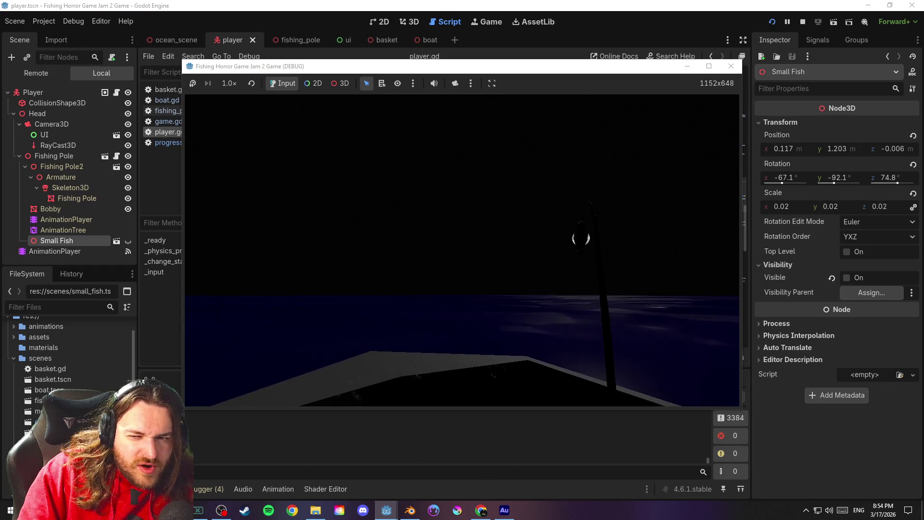
Stop the running game and return to player.gd's caught-state movement code
key(F8)
scroll(519, 202, up, 2)
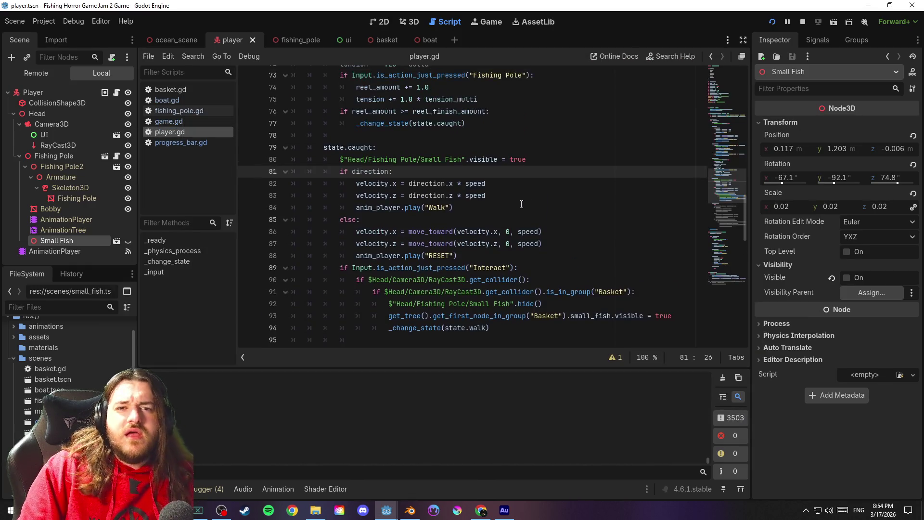
click(527, 187)
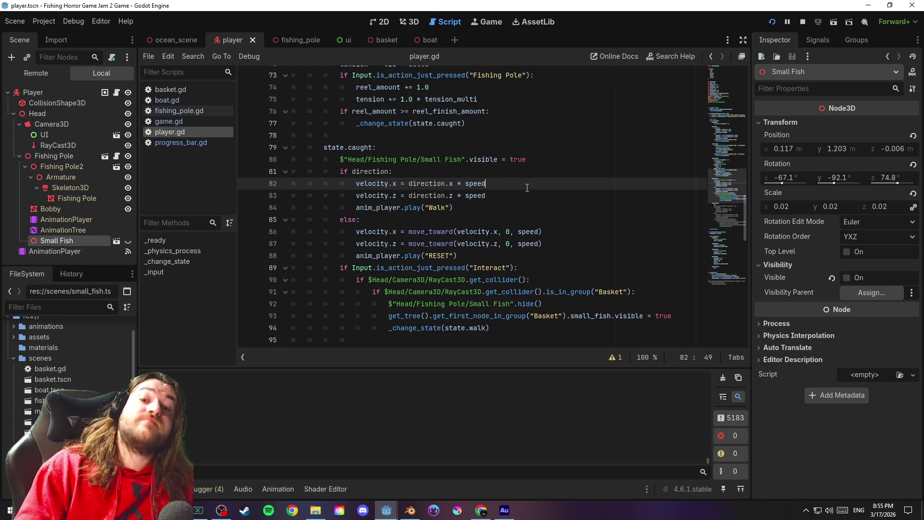
Review caught-state lines 80–81 that show the fish, then the empty line 132 in state setup
click(523, 173)
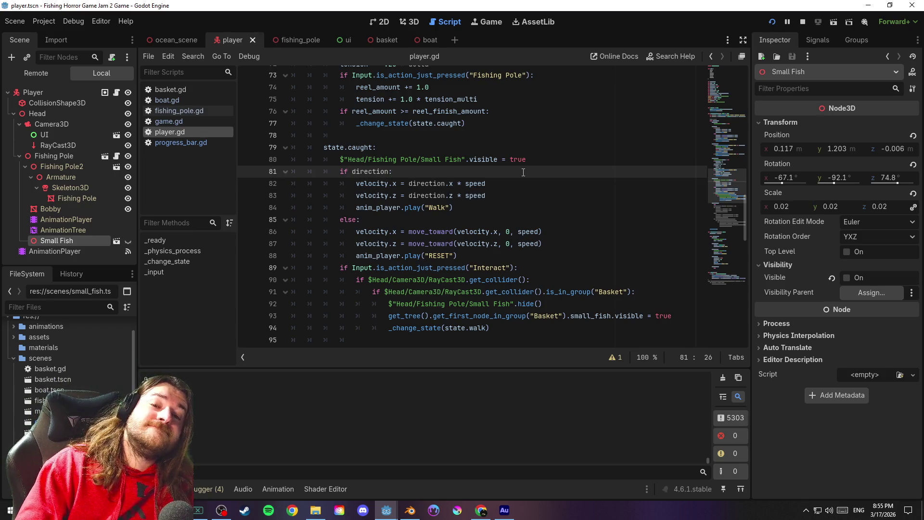
click(529, 164)
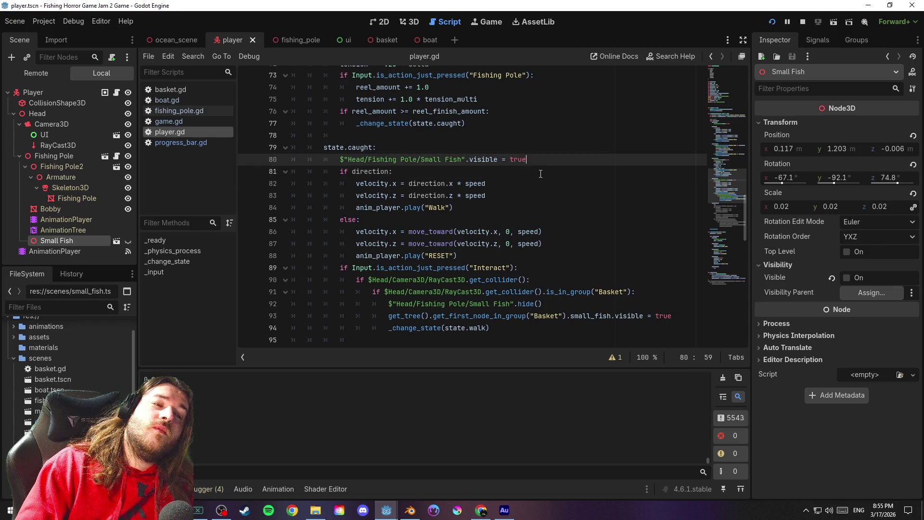
click(540, 173)
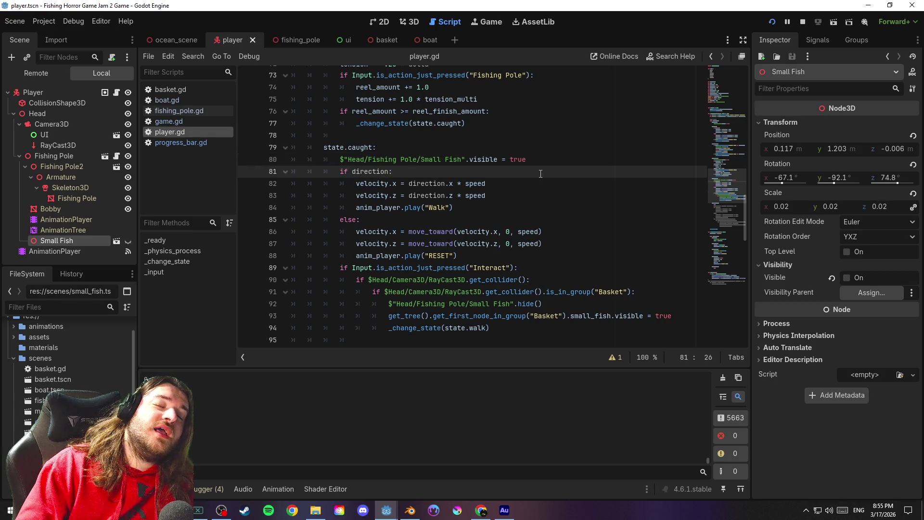
scroll(538, 173, down, 19)
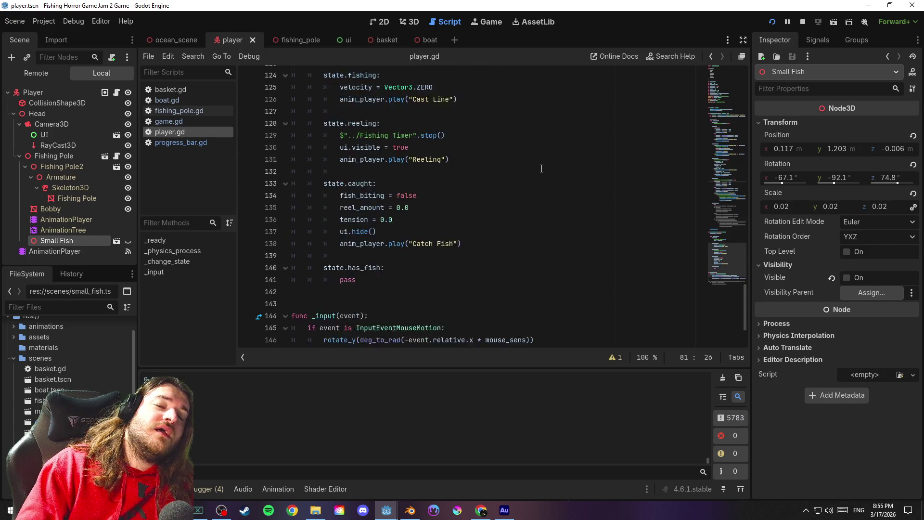
scroll(540, 169, up, 4)
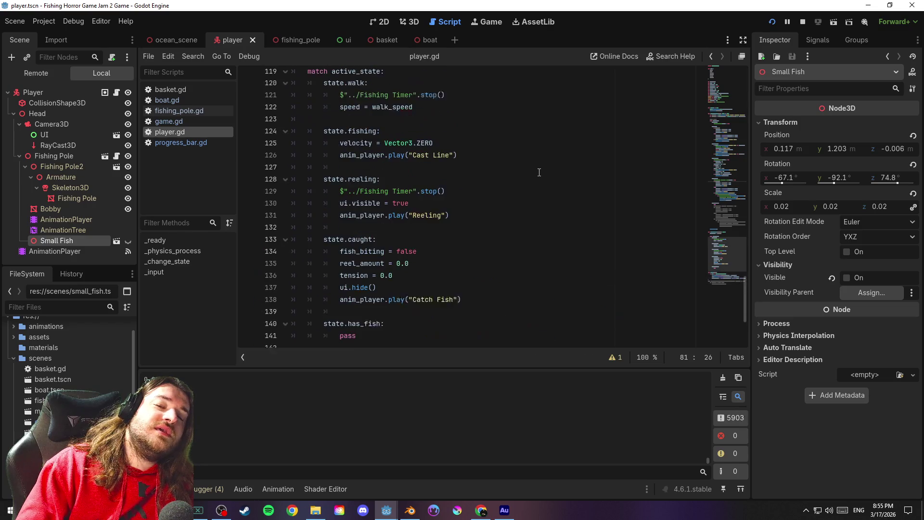
click(421, 234)
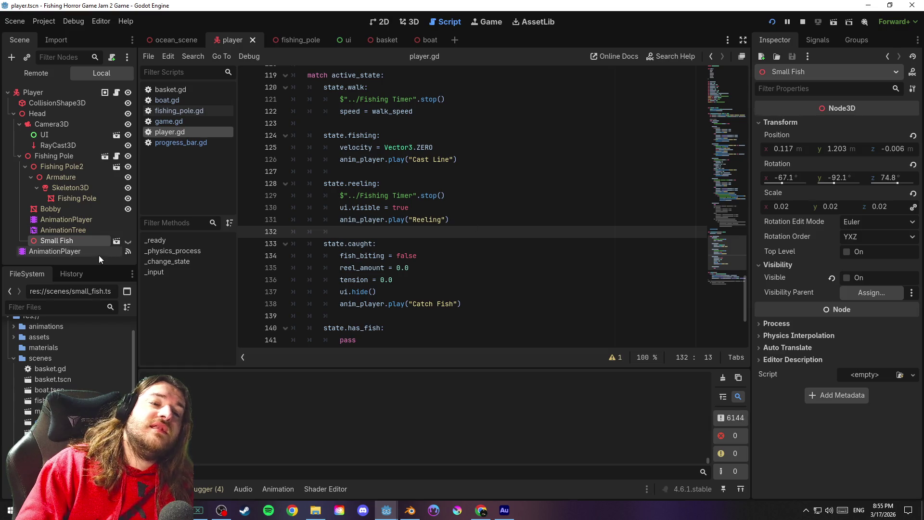
Inspect the fishing pole's AnimationPlayer and AnimationTree in the fishing_pole and player scenes
click(77, 247)
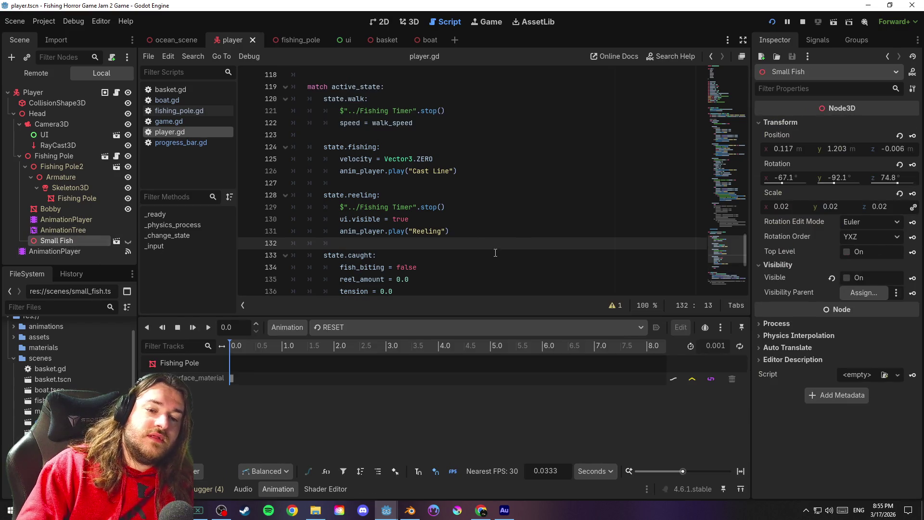
click(308, 41)
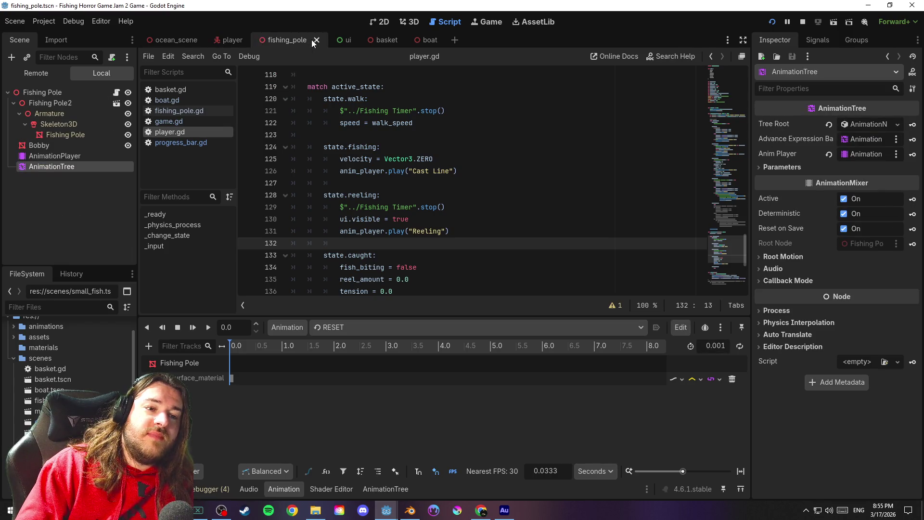
click(77, 155)
click(75, 167)
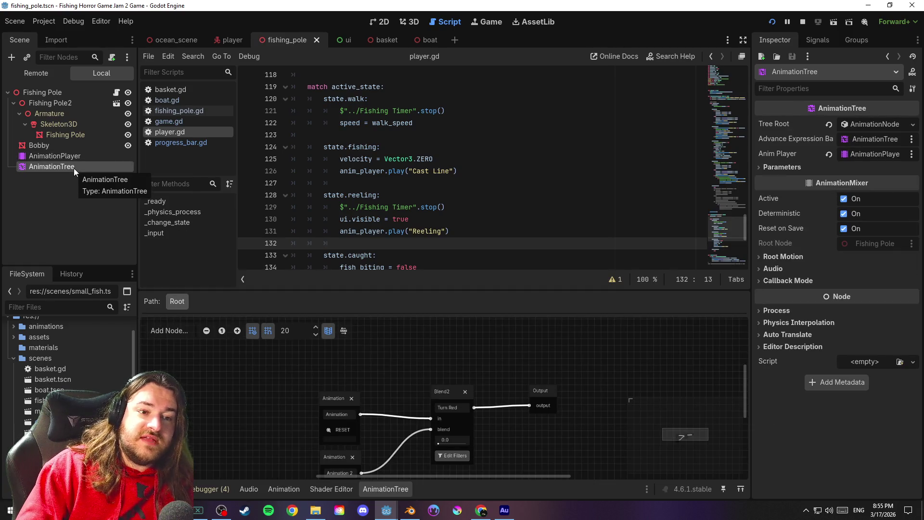
click(231, 40)
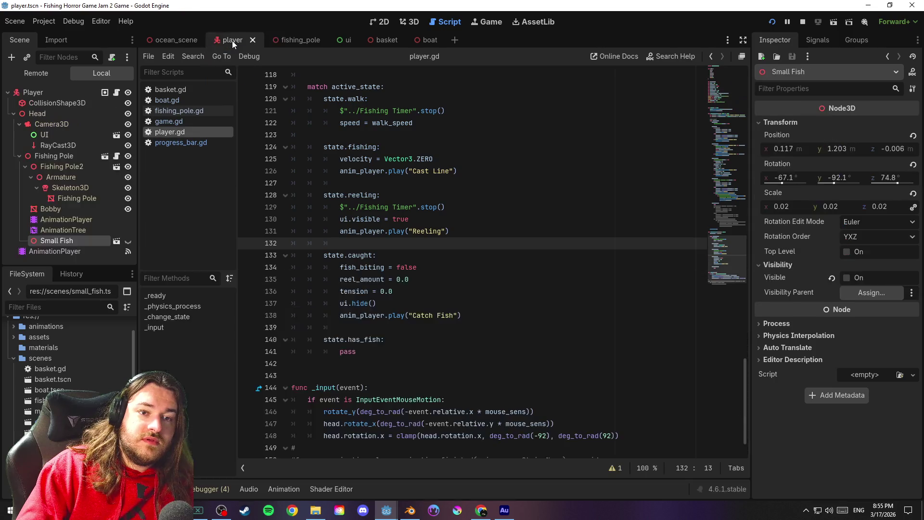
click(78, 217)
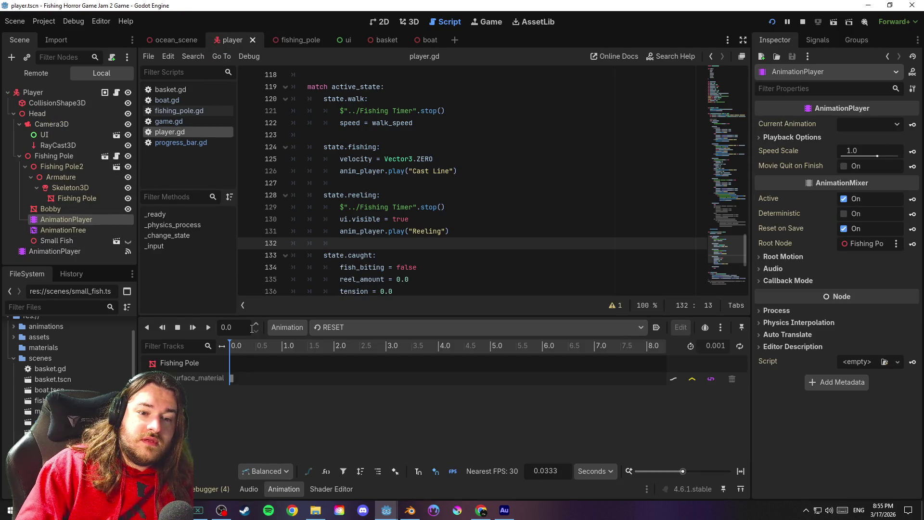
click(353, 326)
click(354, 326)
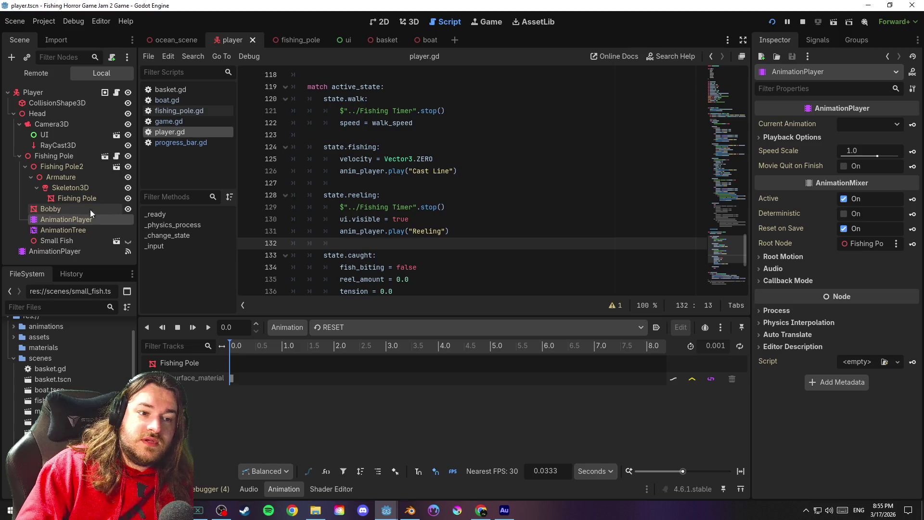
Select the player's AnimationPlayer with Catch Fish and scrub the preview to 0.3333 s
click(73, 231)
click(74, 251)
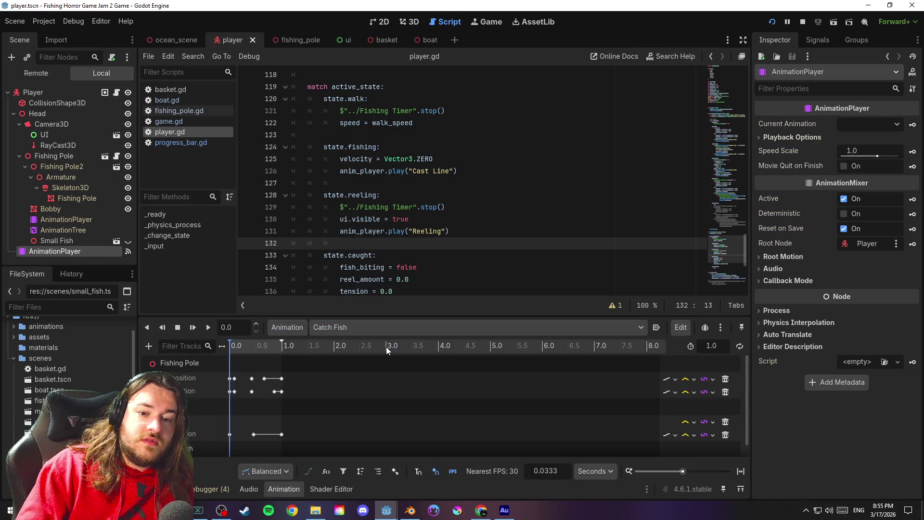
click(355, 322)
click(345, 325)
scroll(365, 392, down, 1)
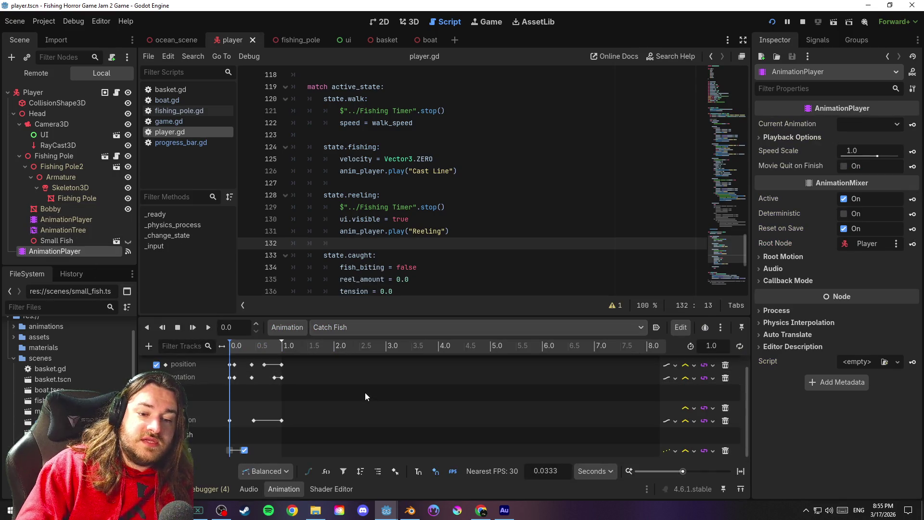
click(238, 438)
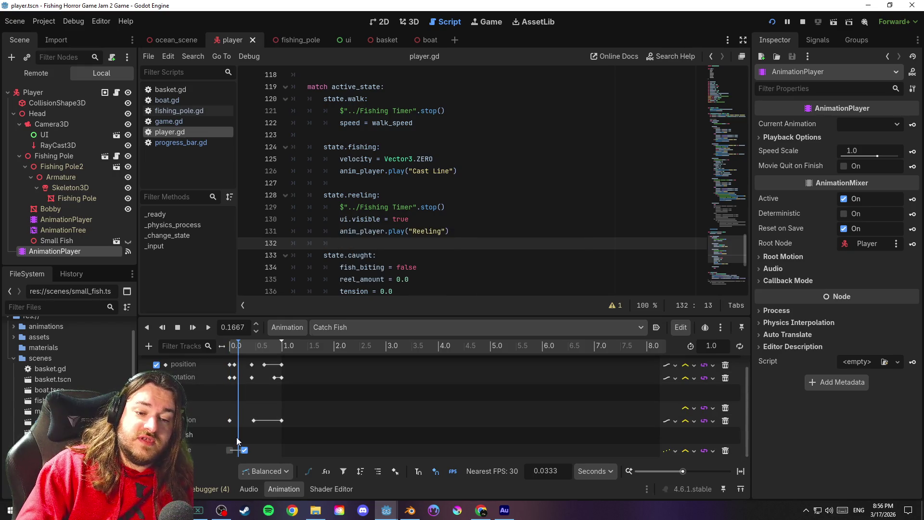
click(237, 436)
click(409, 22)
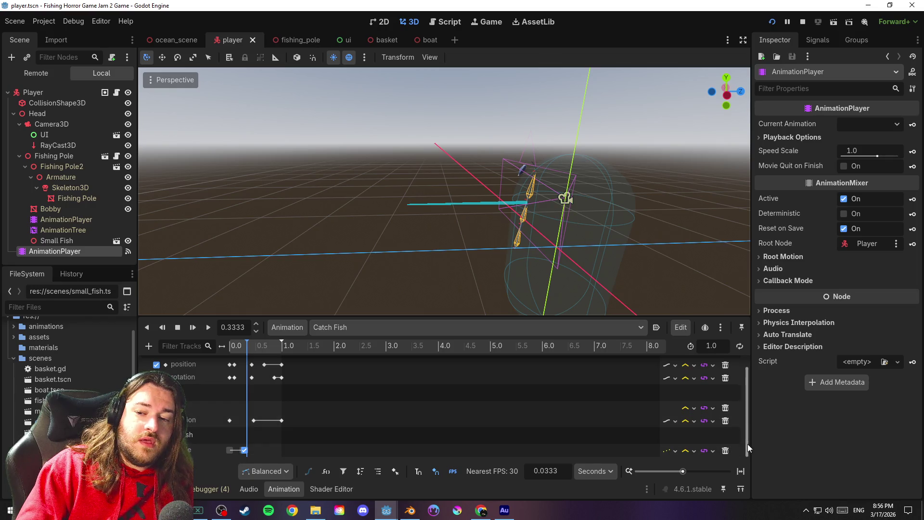
Duplicate the Catch Fish On key from 0.29 s to 1.0 s and save the player scene
click(245, 450)
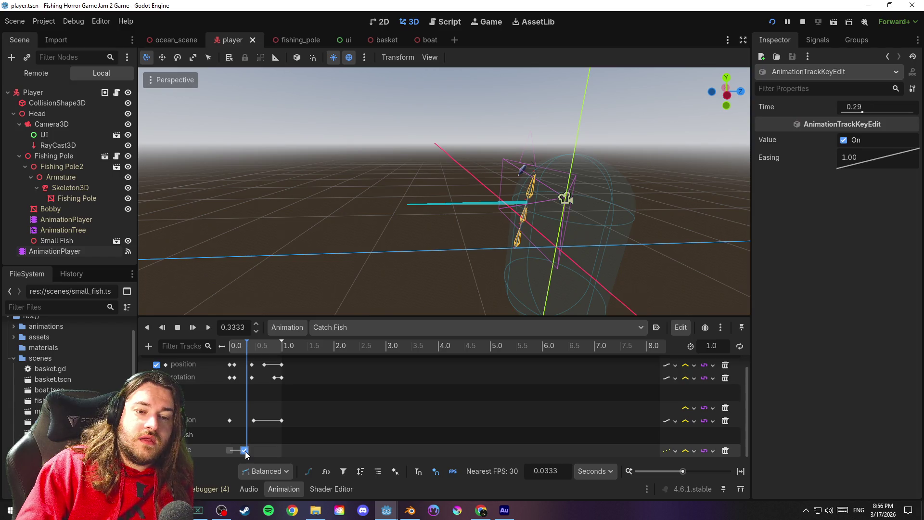
drag(247, 346, 281, 352)
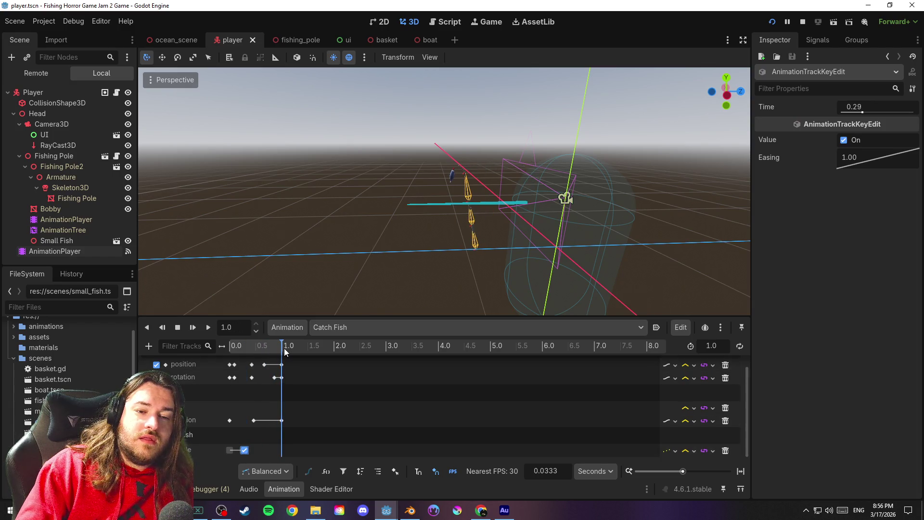
key(ctrl+d)
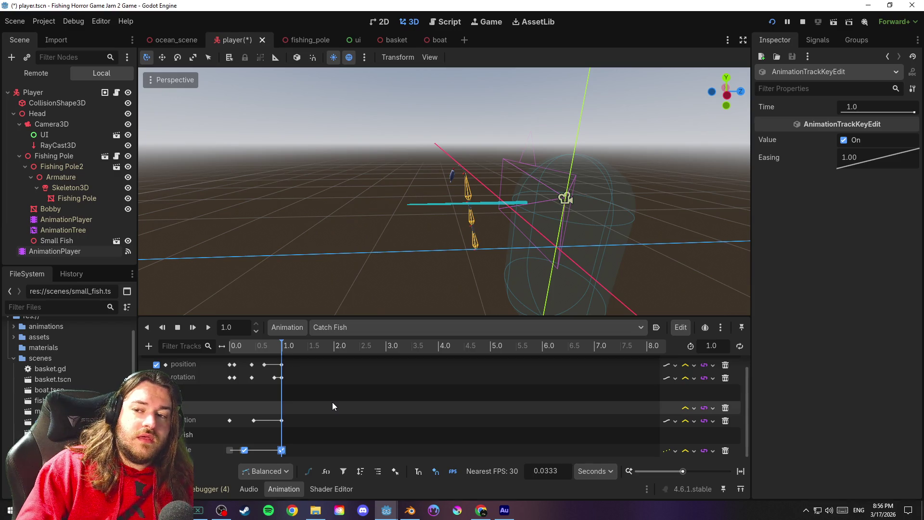
key(ctrl+s)
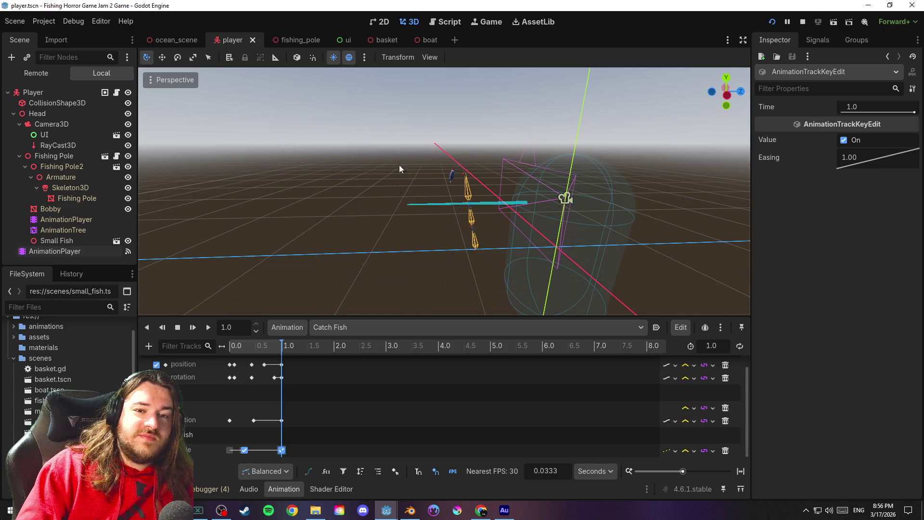
click(444, 23)
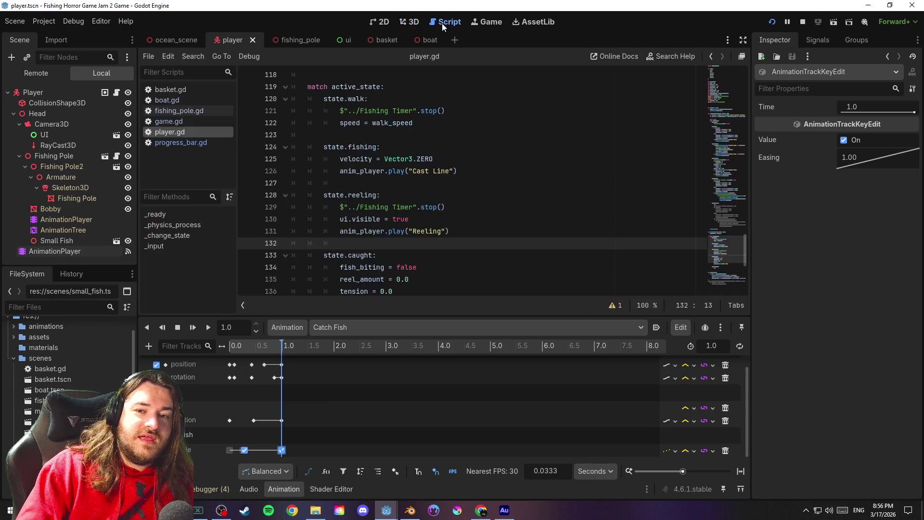
Delete line 80 that makes the pole's Small Fish visible, then run the game
click(802, 21)
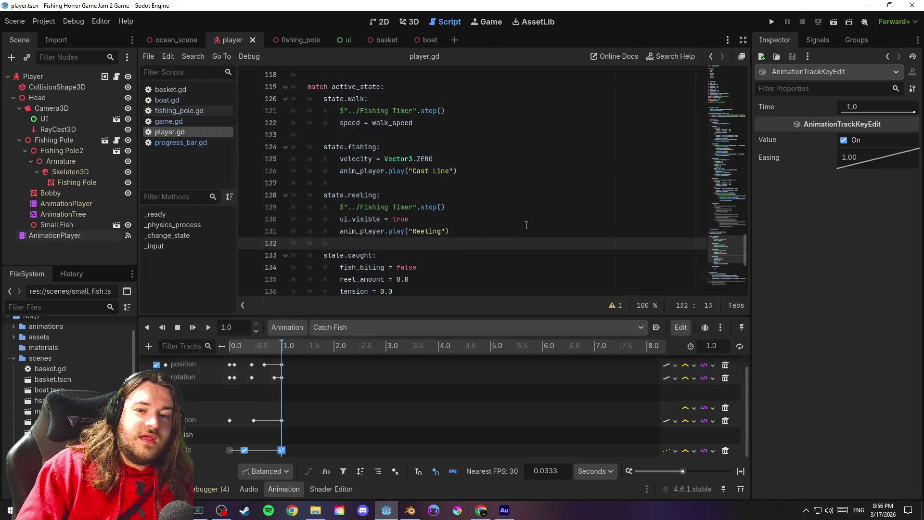
mouse_move(736, 278)
mouse_down()
mouse_move(745, 205)
mouse_move(757, 190)
mouse_up()
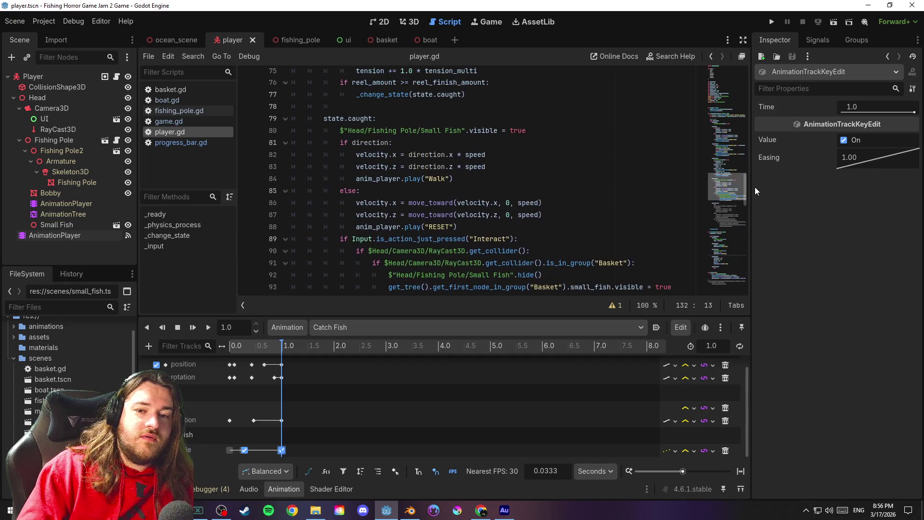
click(552, 130)
drag(528, 131, 280, 135)
key(BackSpace)
key(BackSpace)
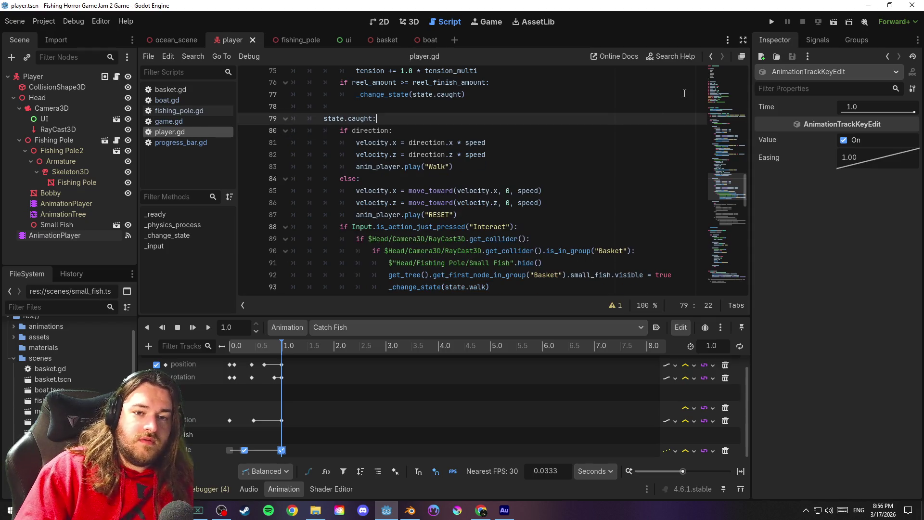
click(771, 22)
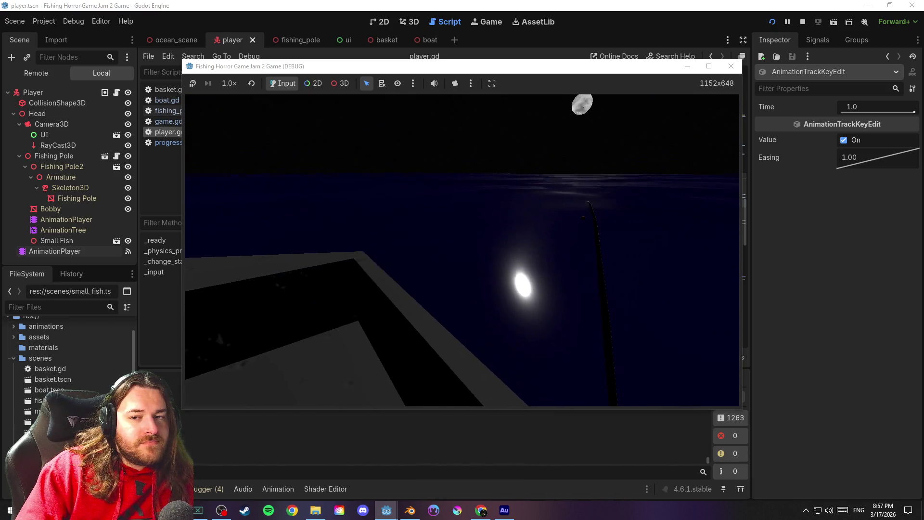
key(Escape)
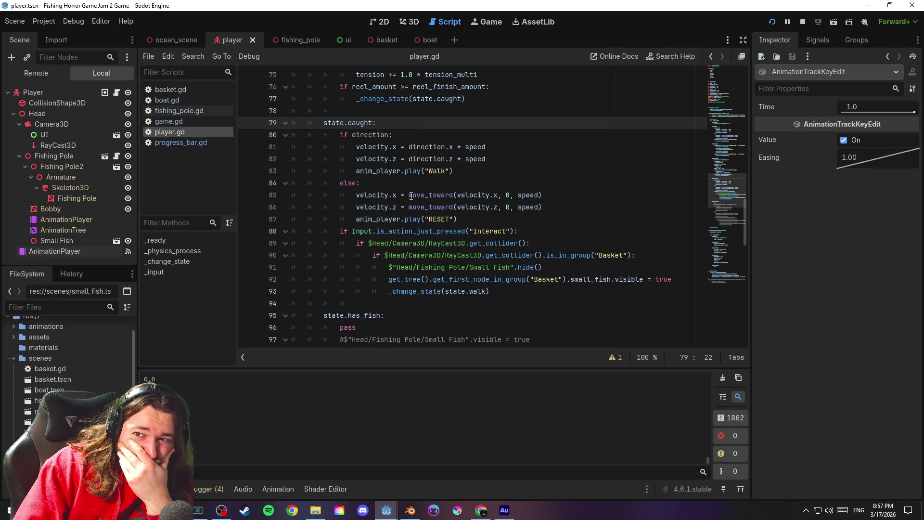
mouse_move(411, 196)
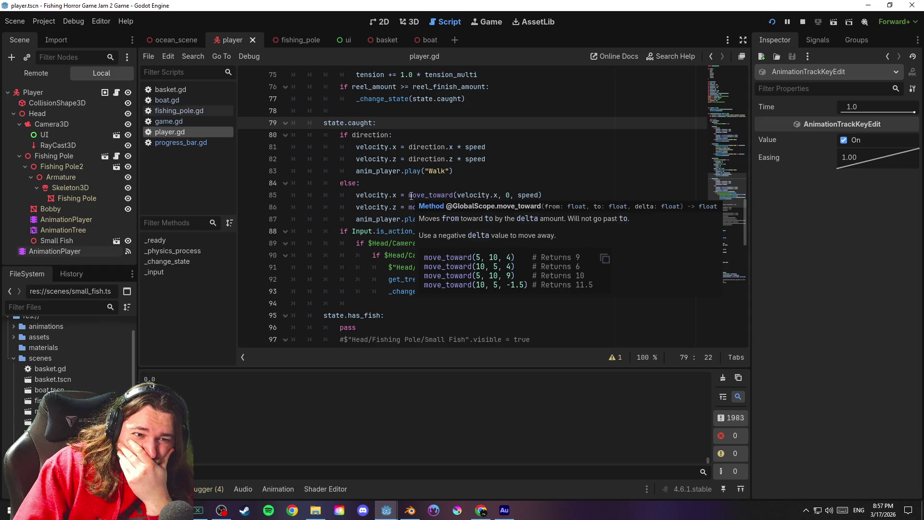
click(96, 244)
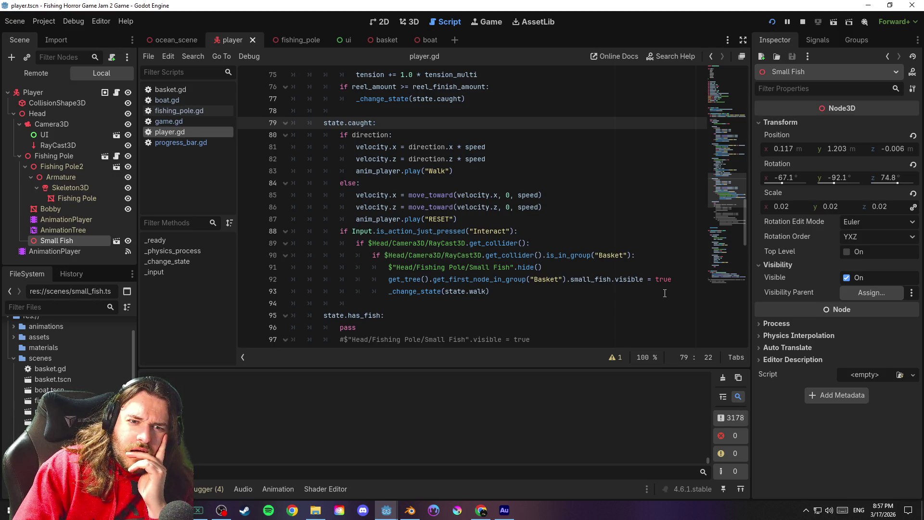
scroll(665, 293, down, 15)
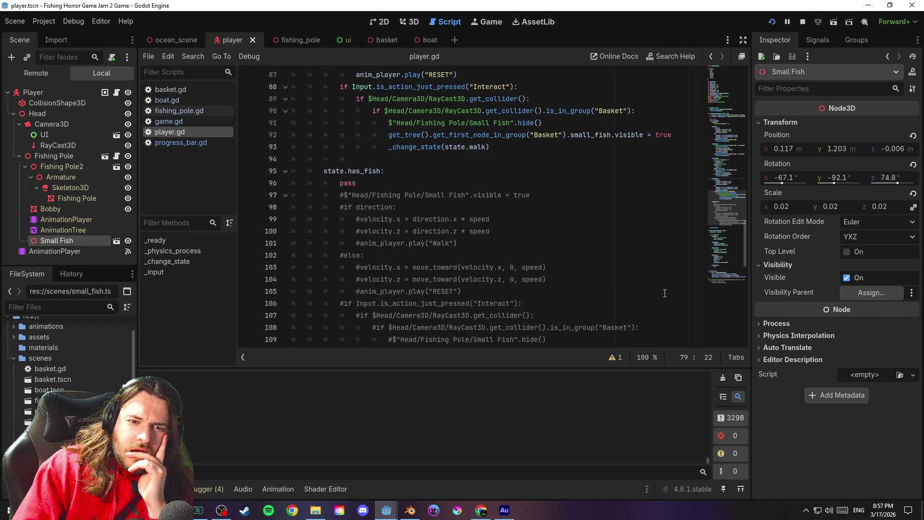
scroll(666, 294, down, 4)
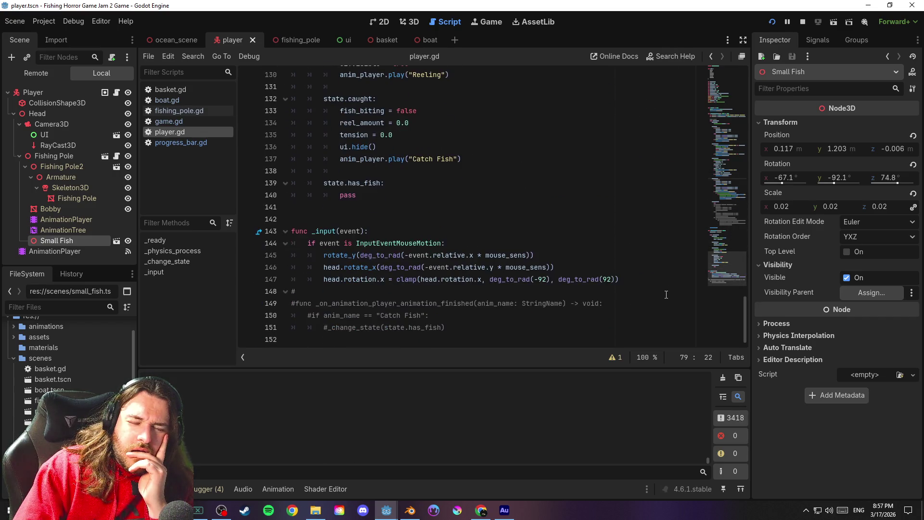
drag(732, 269, 735, 116)
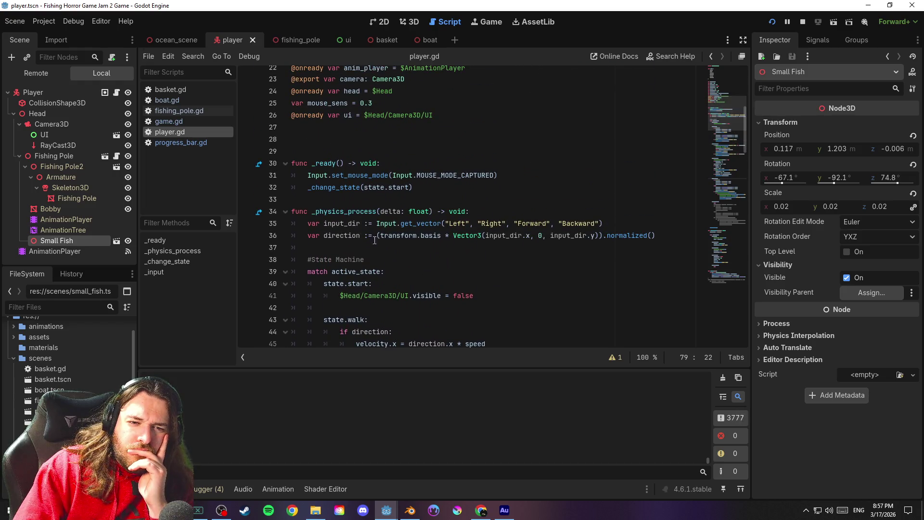
Add print($"Head/Fishing Pole/Small Fish".global_position) on line 38, then save and run
click(361, 249)
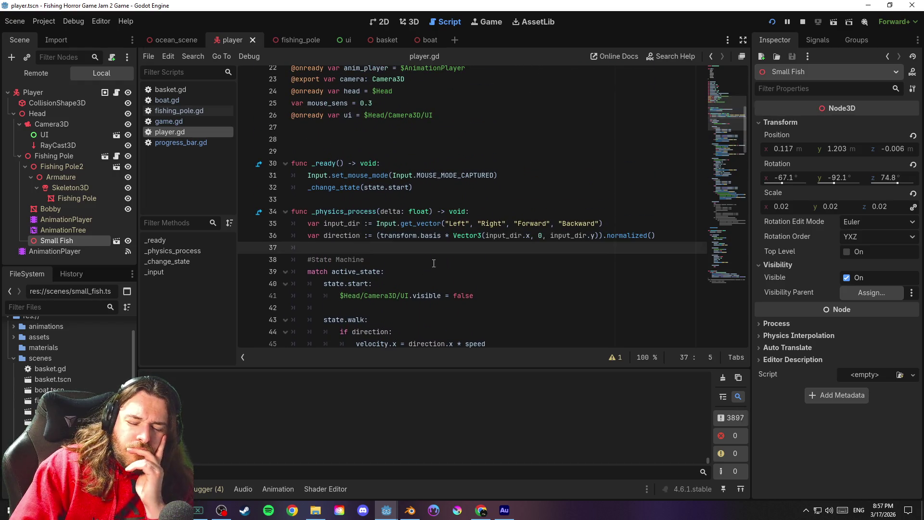
key(Return)
key(Return)
key(Up)
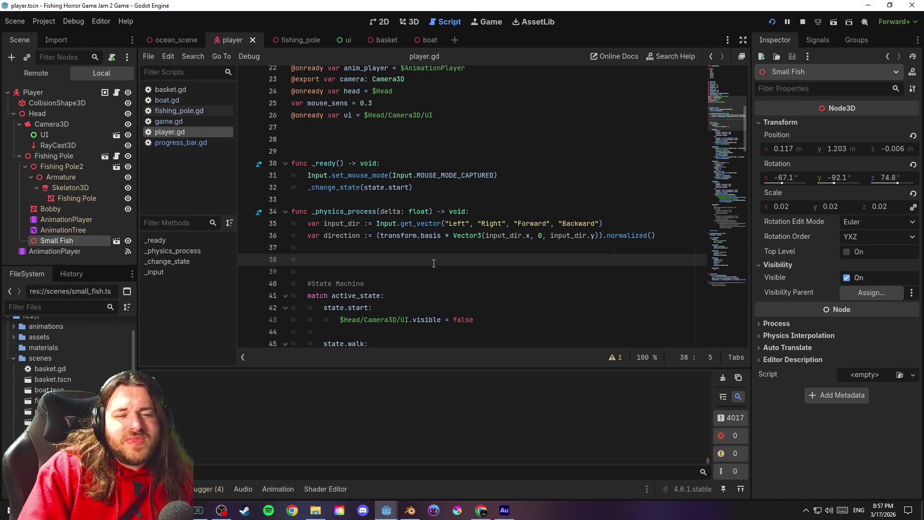
text(print()
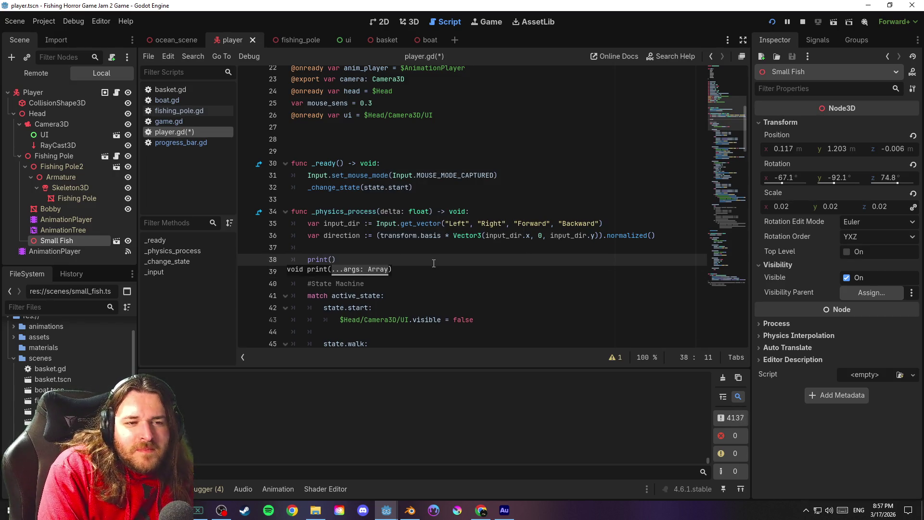
drag(111, 241, 353, 262)
text(.)
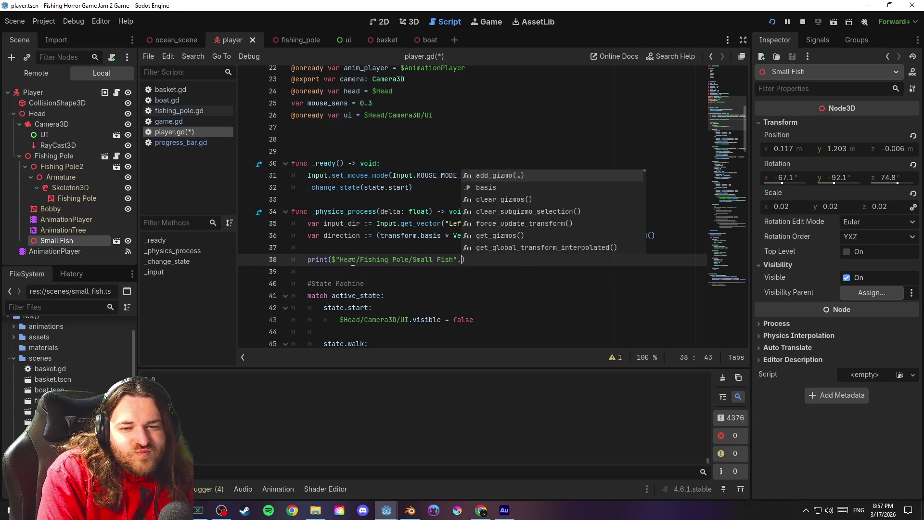
text(position)
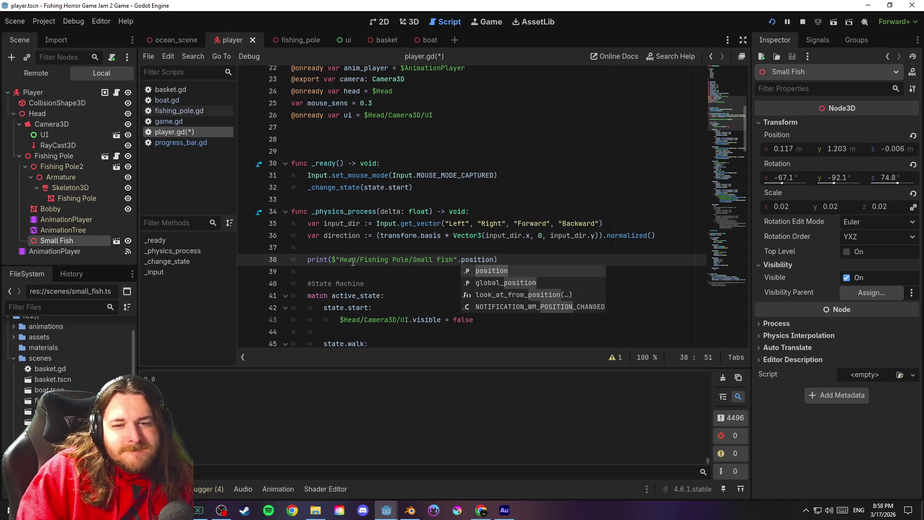
click(492, 282)
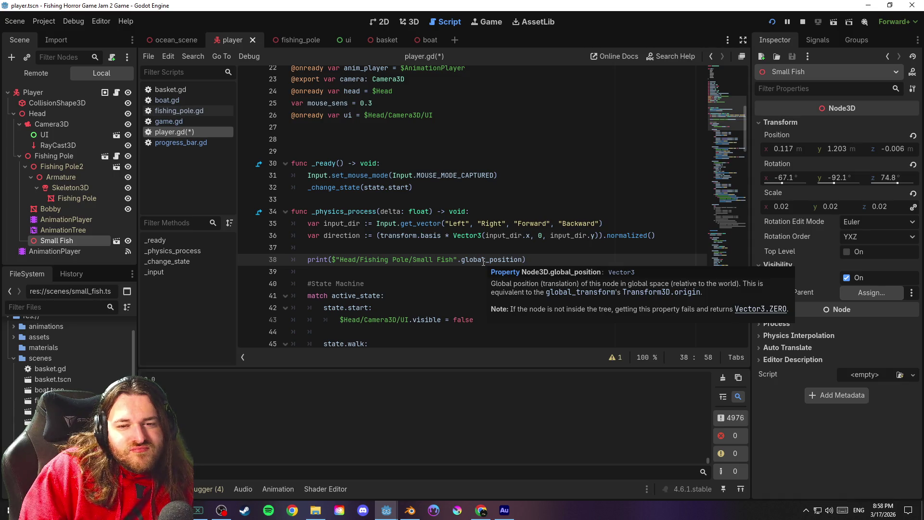
text())
key(ctrl+s)
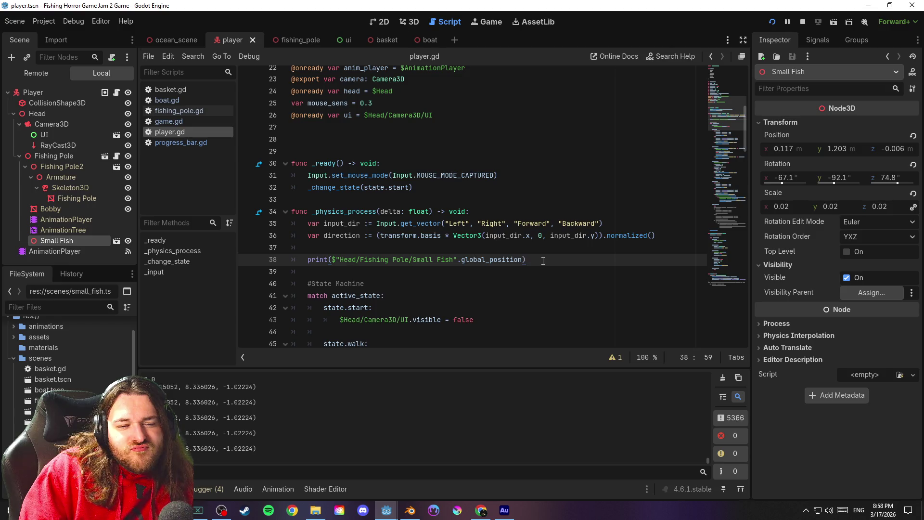
Change the print to the Small Fish's local .position and test-run the game
click(802, 22)
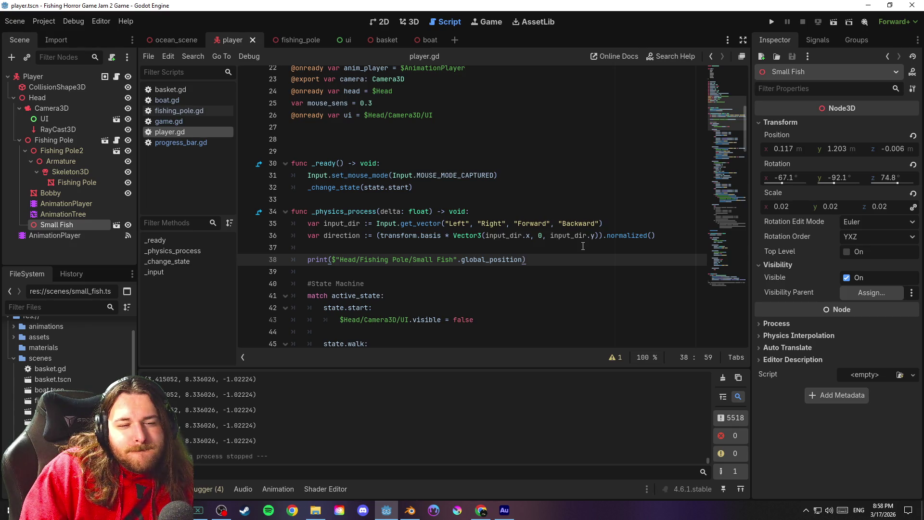
drag(489, 260, 461, 261)
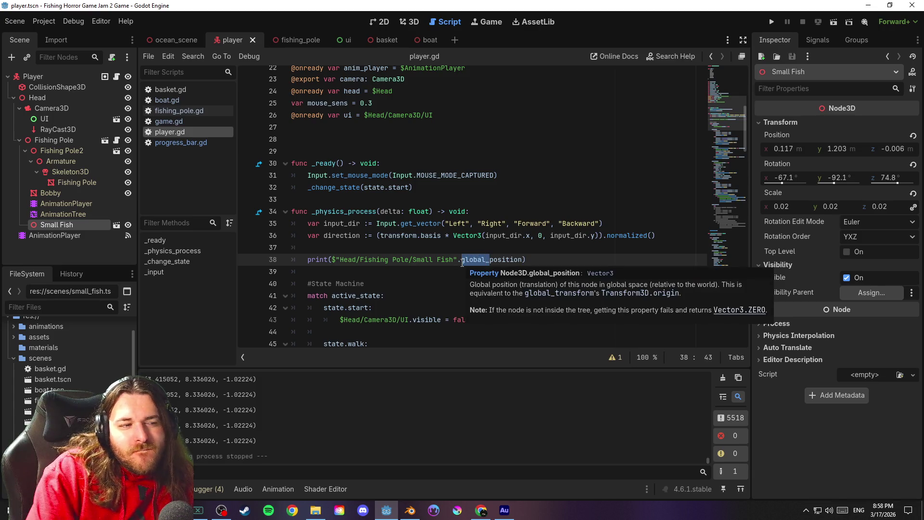
key(BackSpace)
key(ctrl+s)
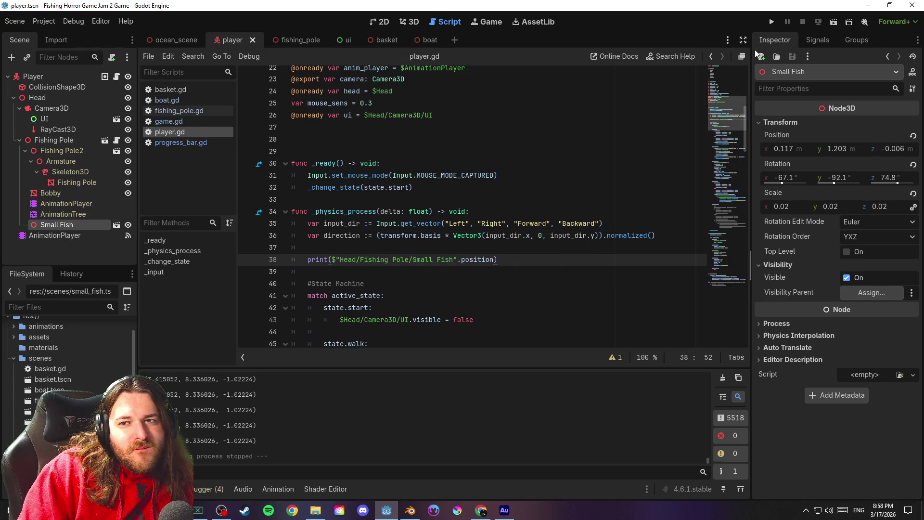
key(F5)
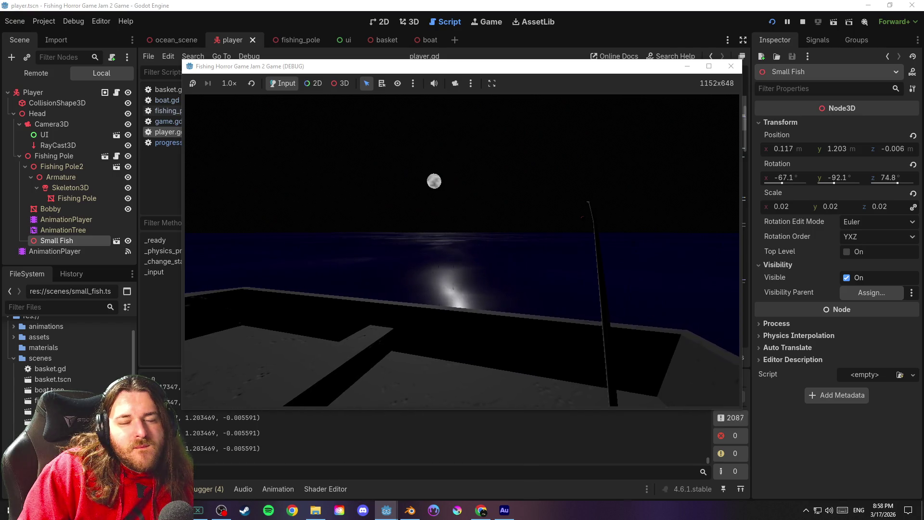
key(alt+Tab)
click(802, 21)
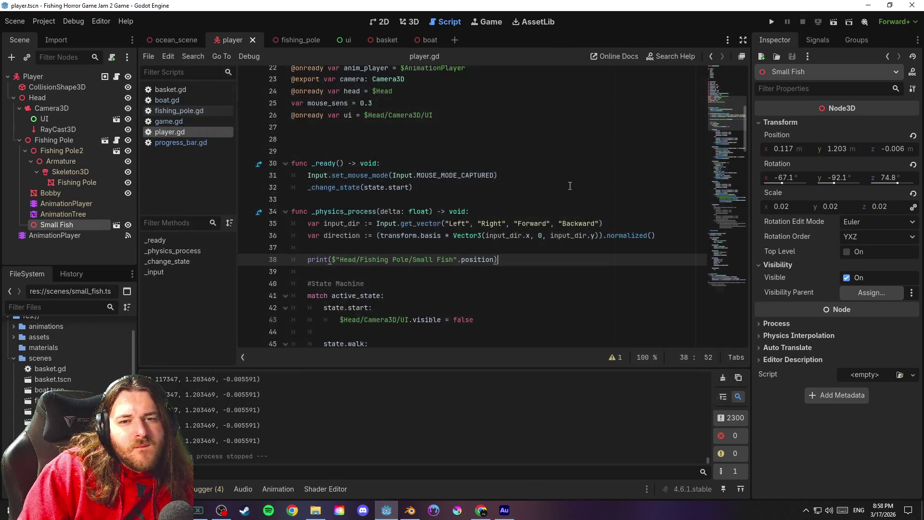
click(526, 197)
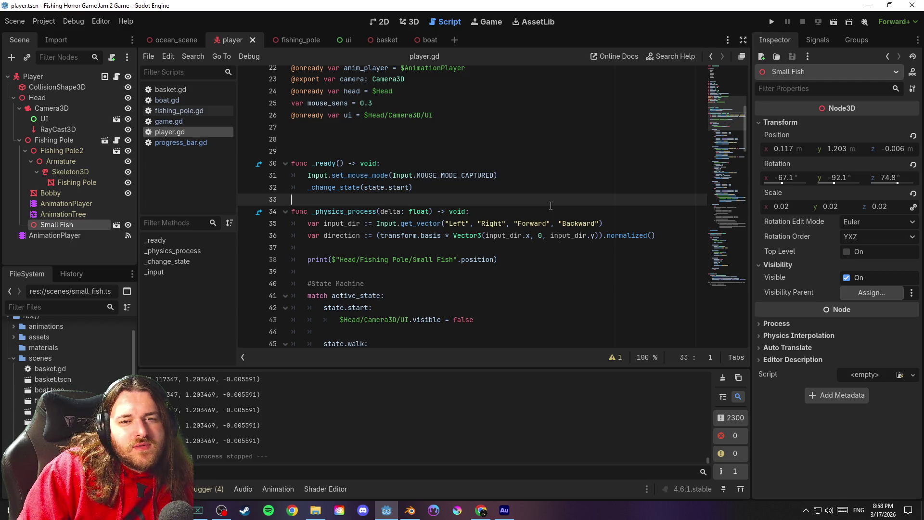
Restore global_position in the print and test-run the game again
click(461, 260)
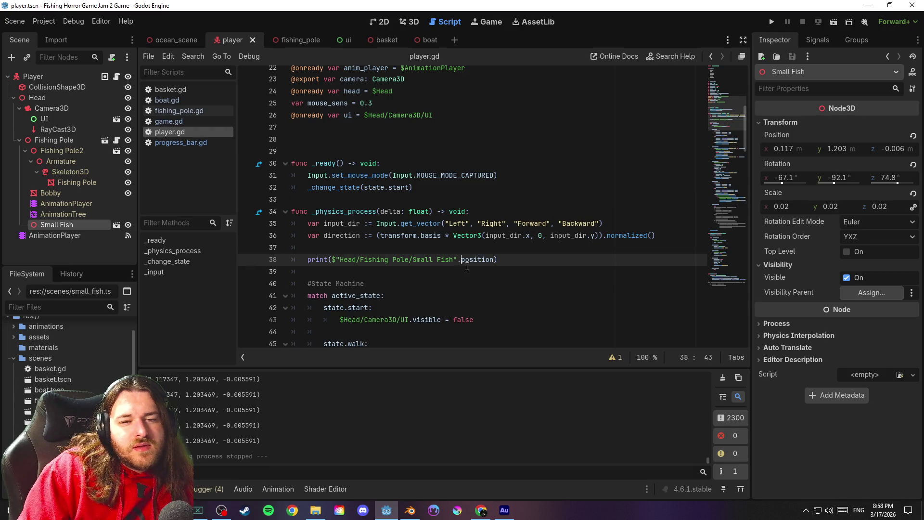
text(global_)
key(Escape)
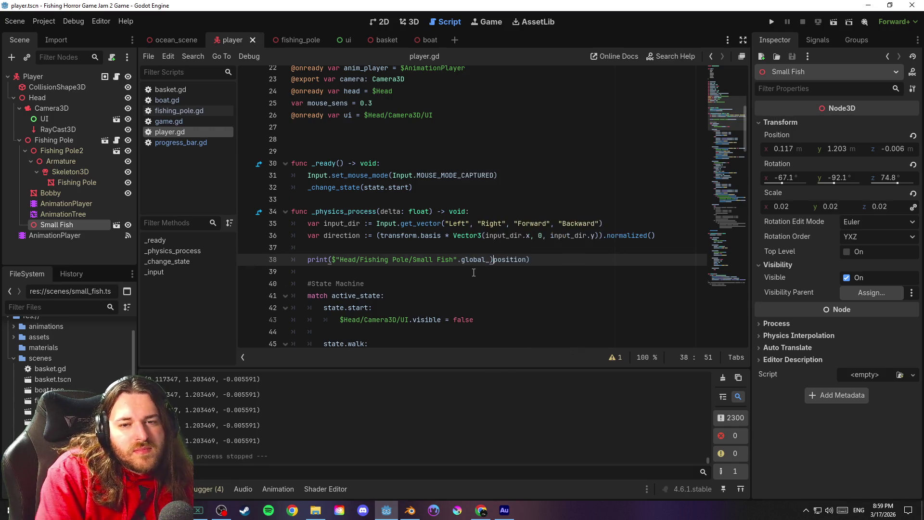
key(BackSpace)
click(529, 258)
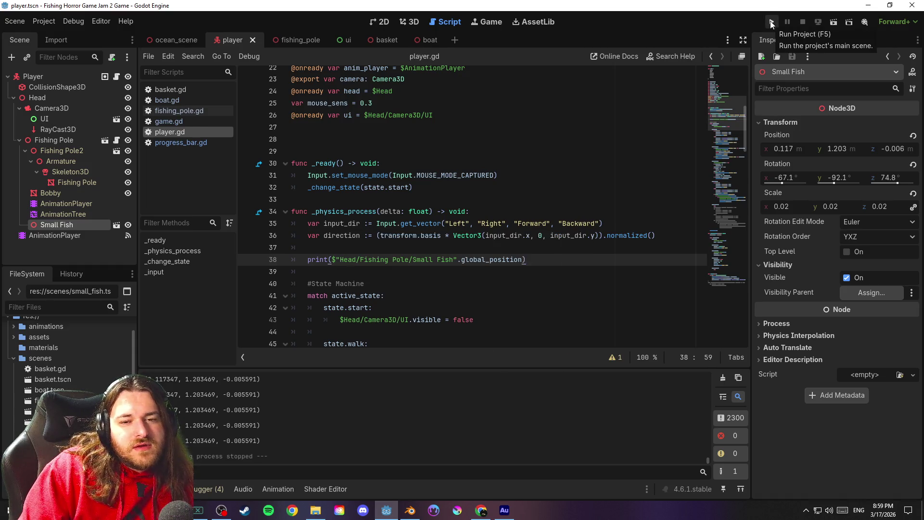
click(772, 23)
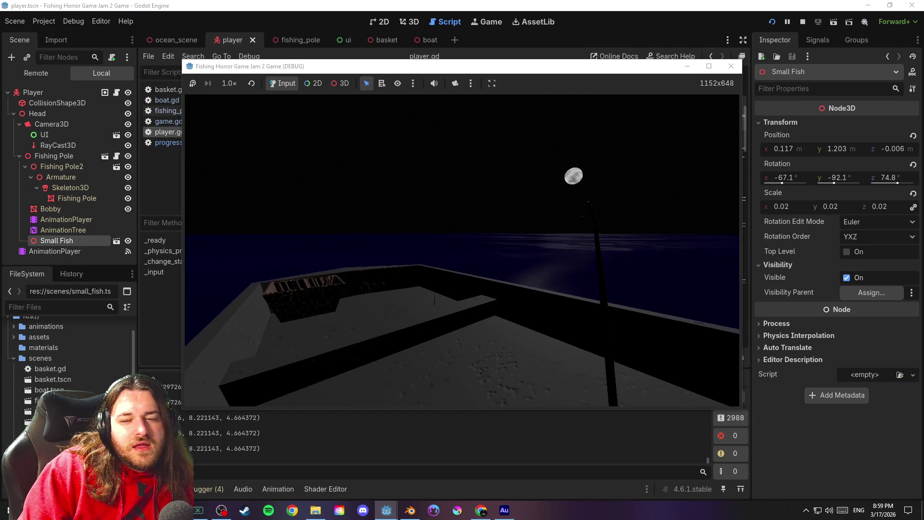
key(alt+Tab)
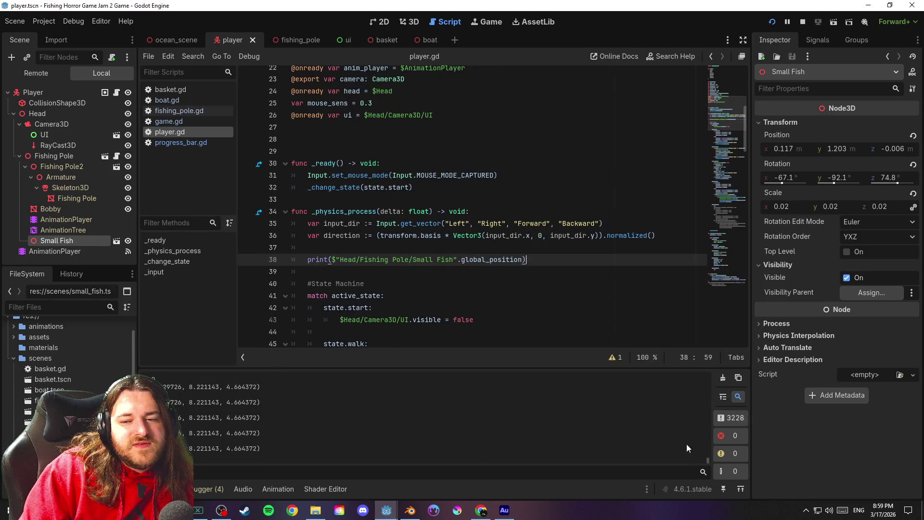
click(803, 22)
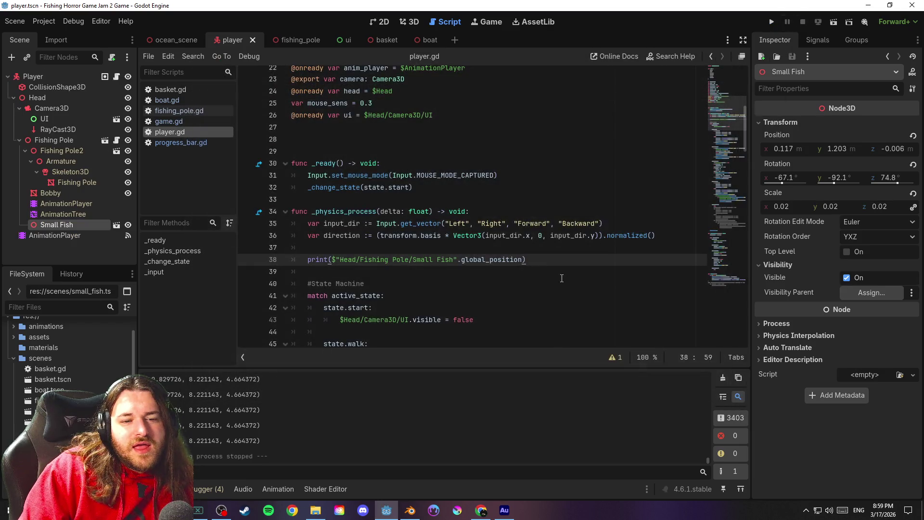
mouse_move(714, 455)
mouse_down()
mouse_move(718, 362)
mouse_move(729, 471)
mouse_move(731, 399)
mouse_move(732, 469)
mouse_move(730, 413)
mouse_move(728, 443)
mouse_move(723, 420)
mouse_up()
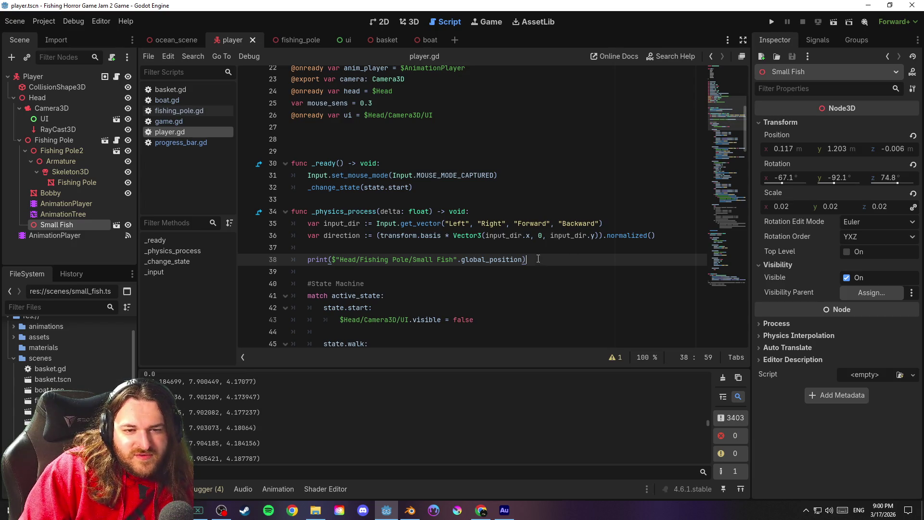
mouse_move(538, 259)
mouse_down()
mouse_move(284, 259)
mouse_move(264, 244)
mouse_up()
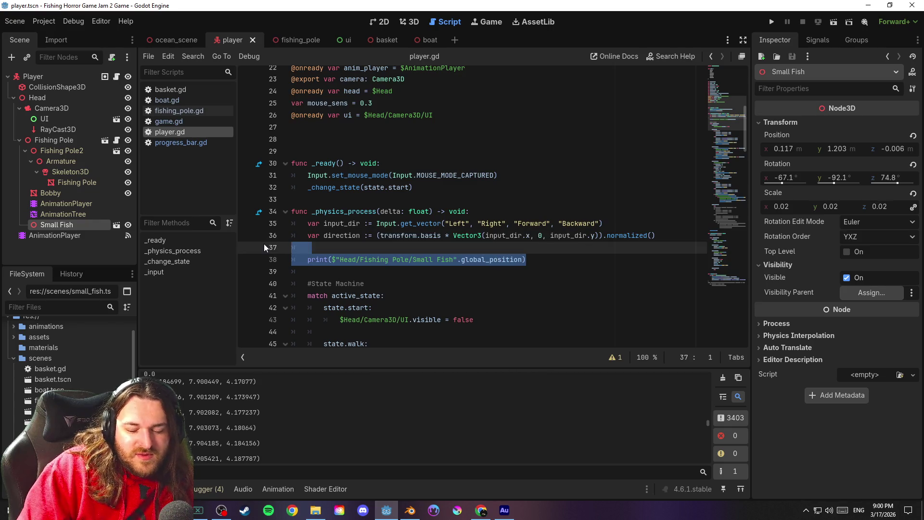
Replace the print with the Small Fish's .visible property, save, and test-run the game
key(BackSpace)
key(BackSpace)
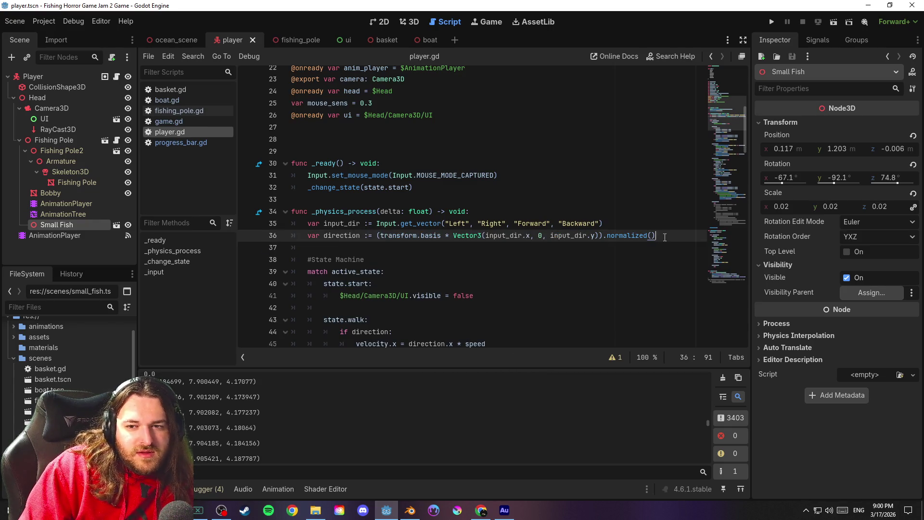
key(Return)
key(Return)
text(pri)
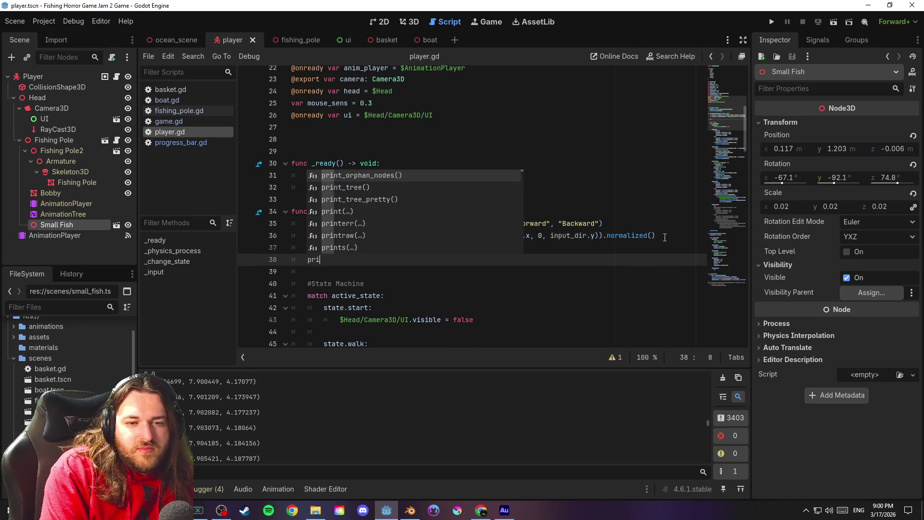
text(nt()
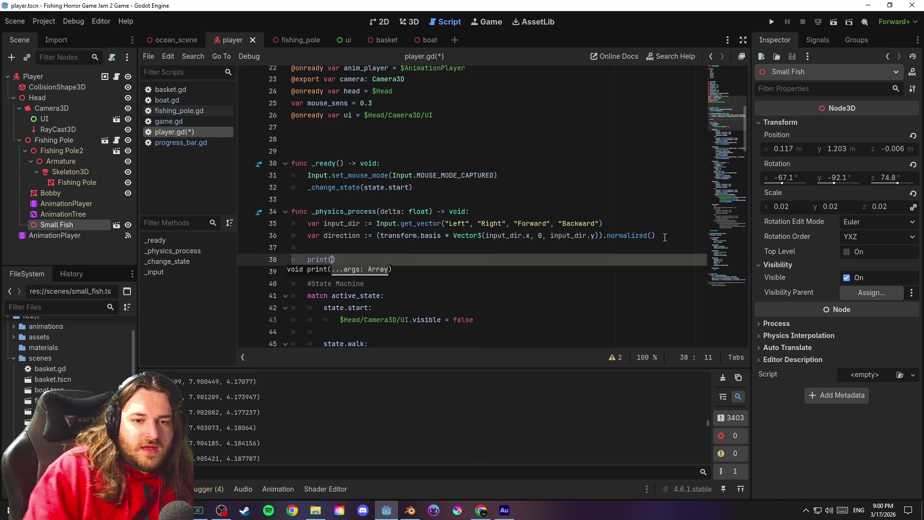
drag(94, 225, 333, 263)
text(.visible)
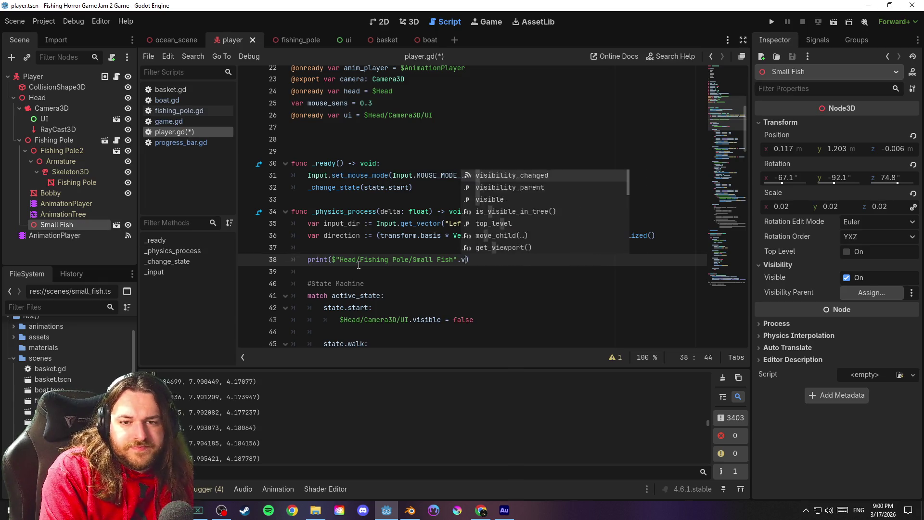
click(475, 251)
key(ctrl+s)
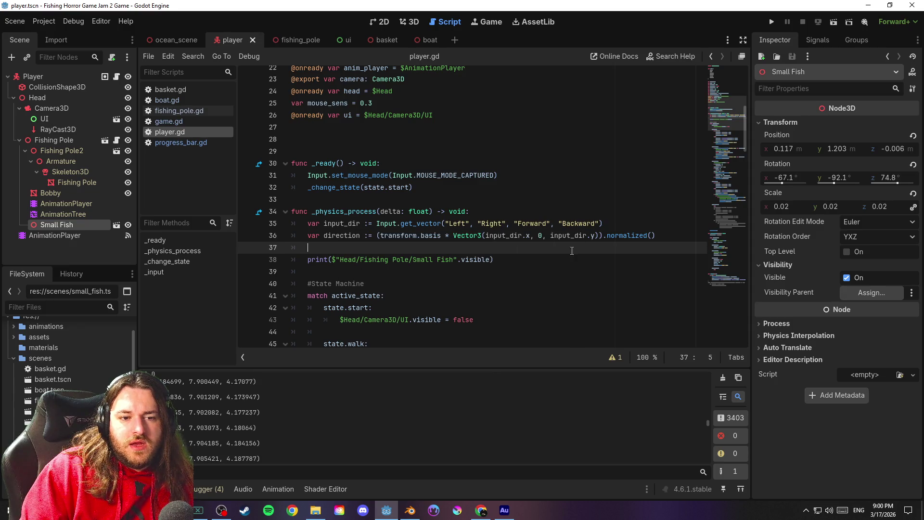
click(771, 22)
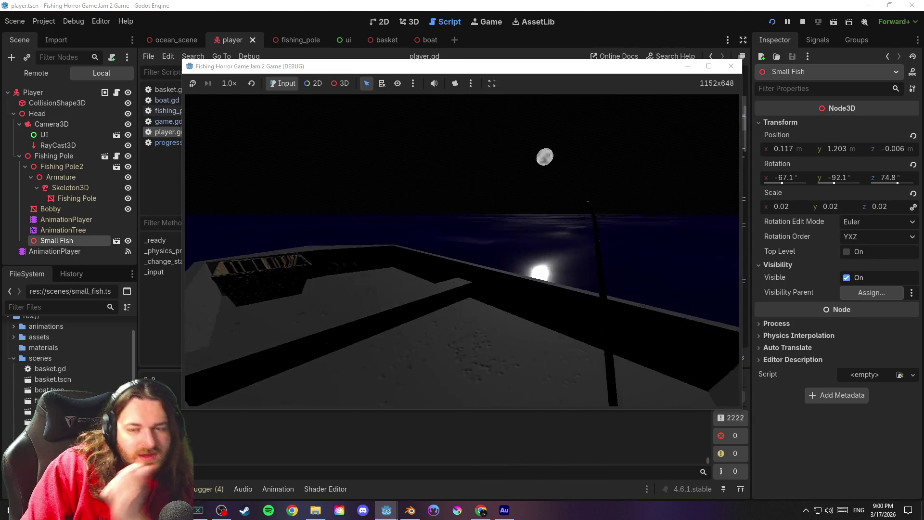
key(alt+Tab)
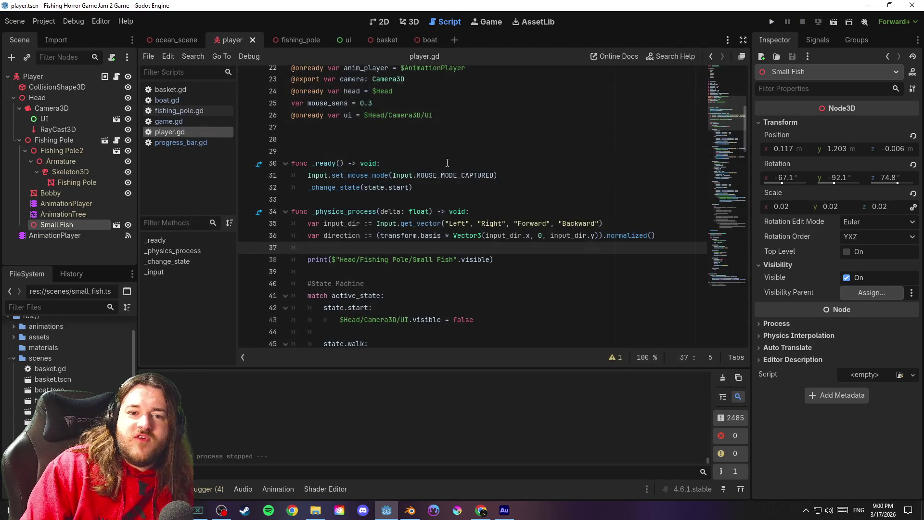
click(374, 153)
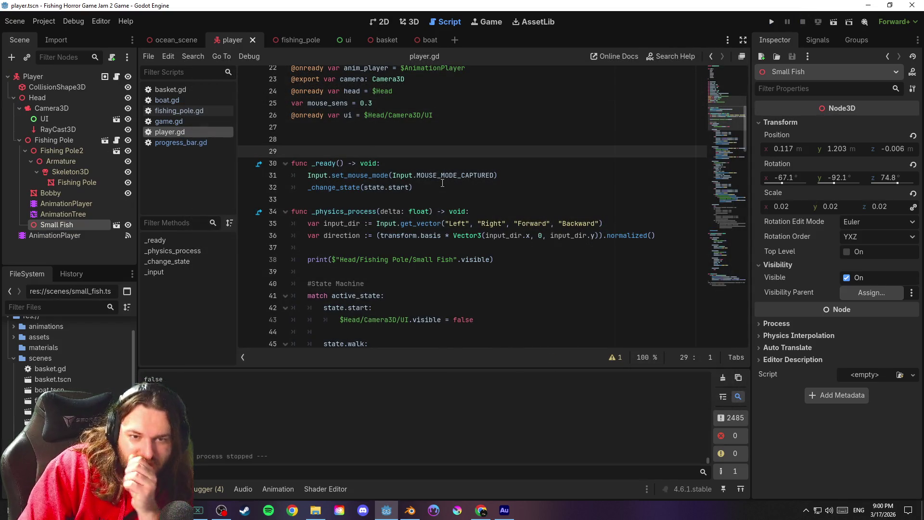
Remove the stray empty line 143 and save the scene and script
drag(718, 117, 732, 331)
click(414, 212)
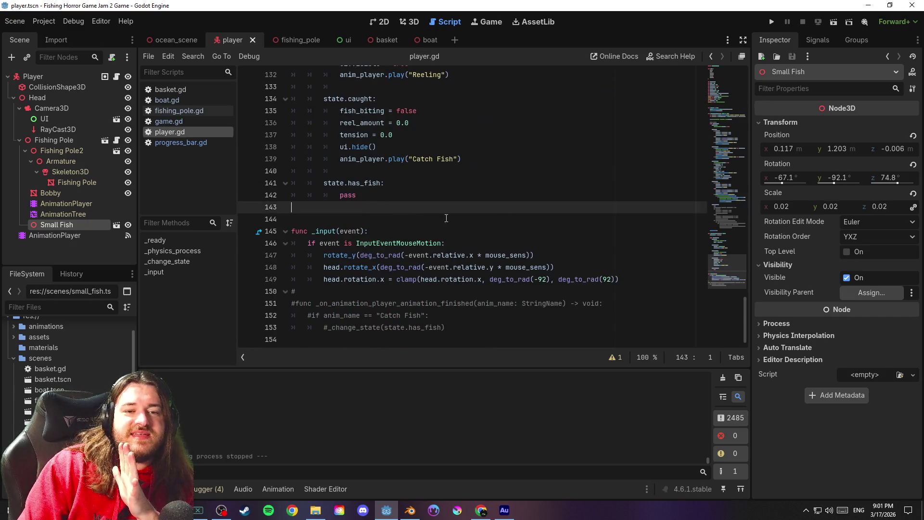
key(BackSpace)
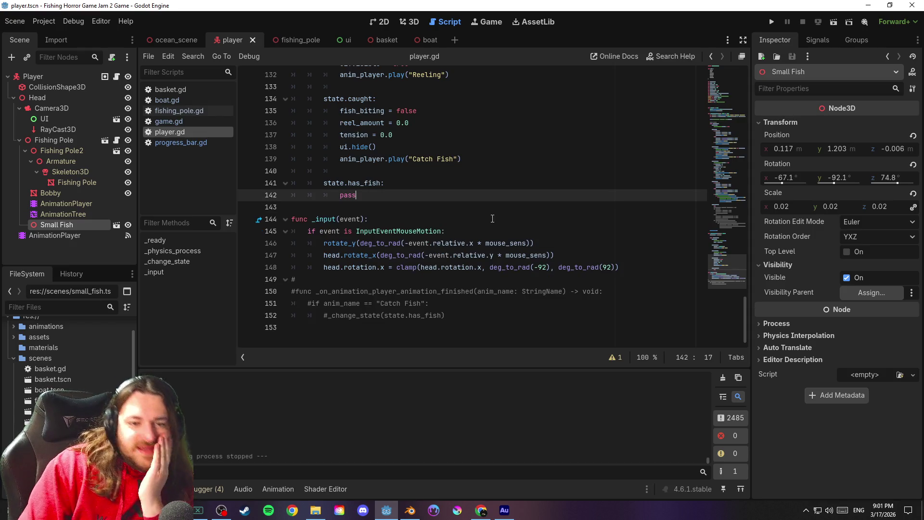
scroll(456, 199, up, 2)
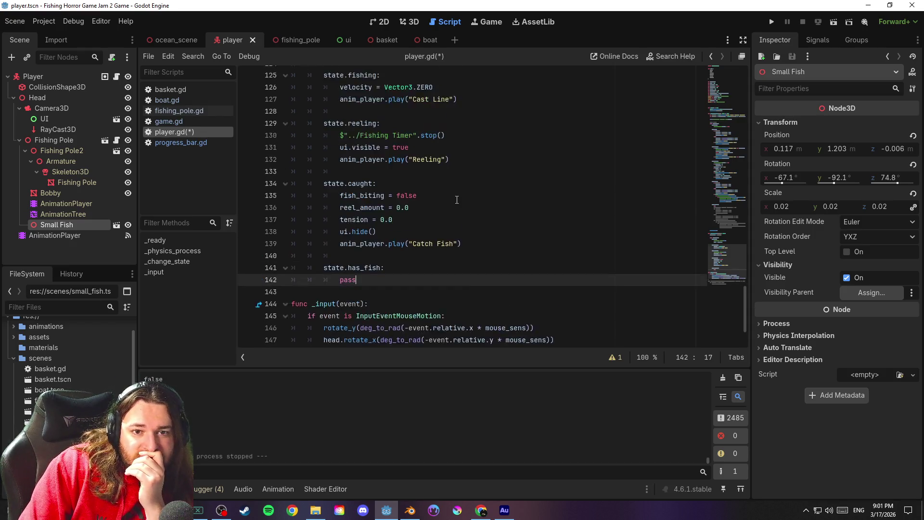
scroll(456, 199, up, 1)
click(430, 296)
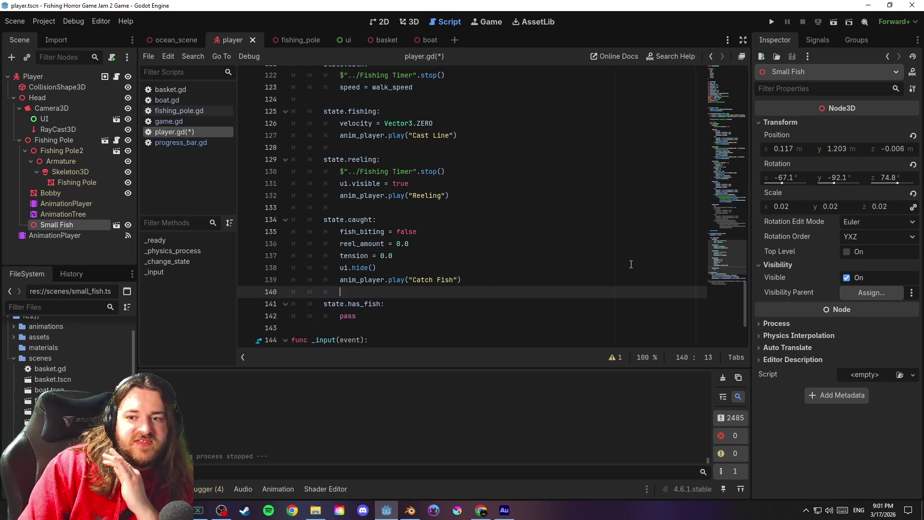
mouse_move(735, 254)
mouse_down()
mouse_move(735, 206)
mouse_move(750, 196)
mouse_up()
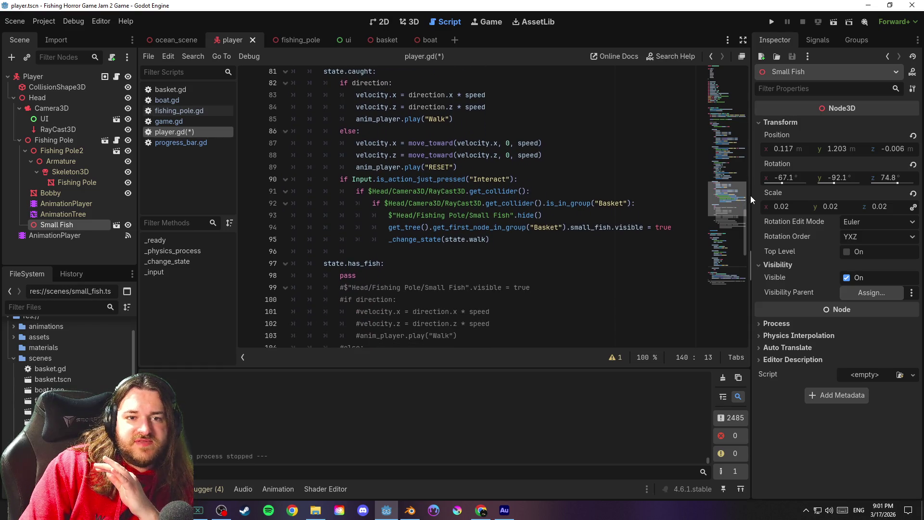
click(22, 20)
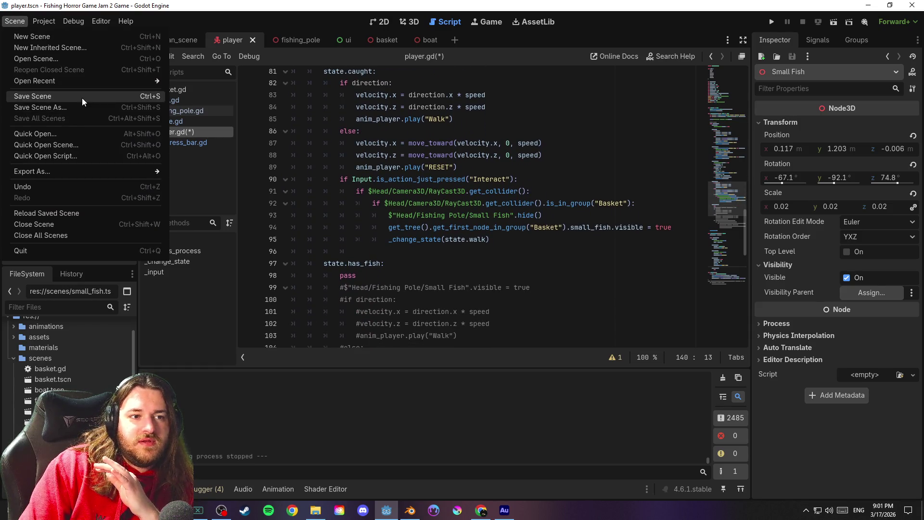
click(82, 97)
Review the caught state's else branch around line 89
click(471, 132)
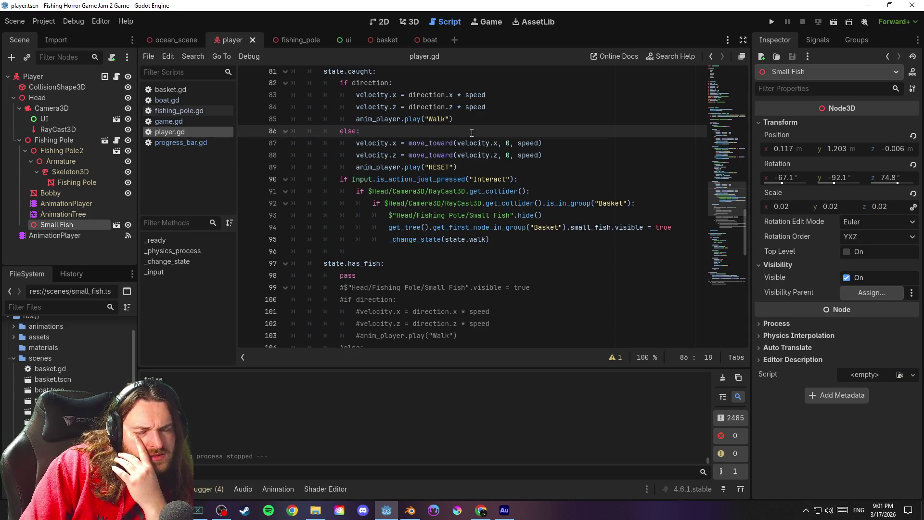
scroll(587, 179, up, 3)
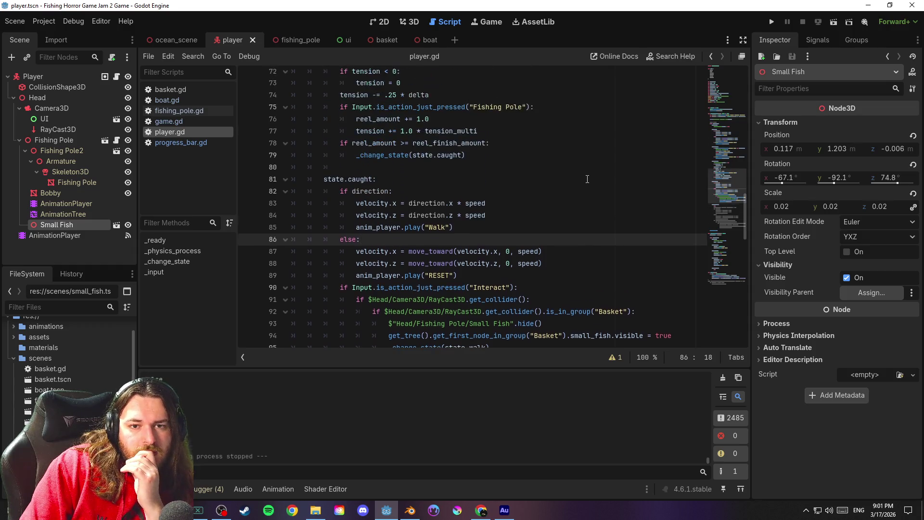
scroll(587, 177, down, 1)
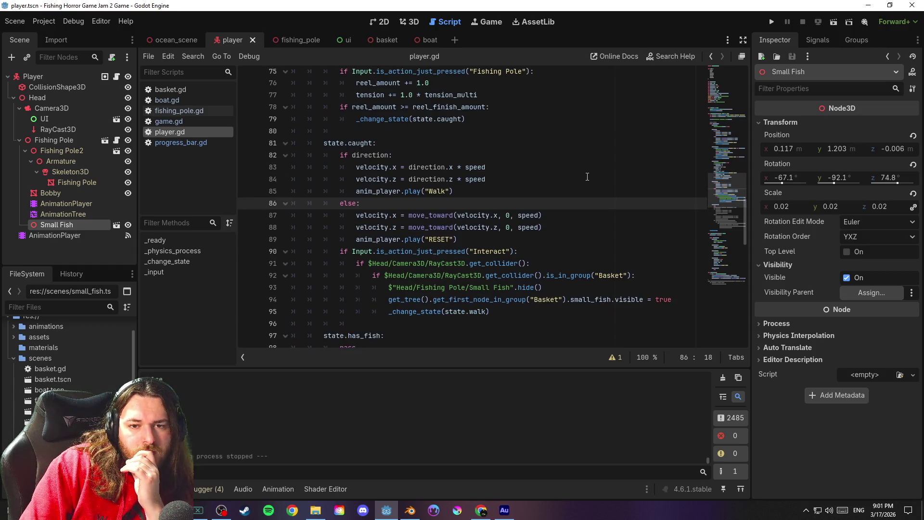
scroll(724, 191, up, 1)
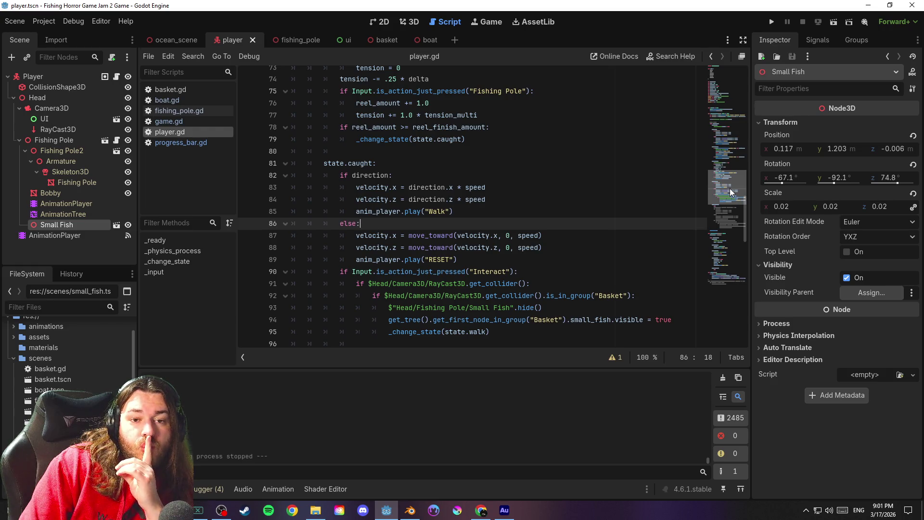
scroll(729, 188, down, 1)
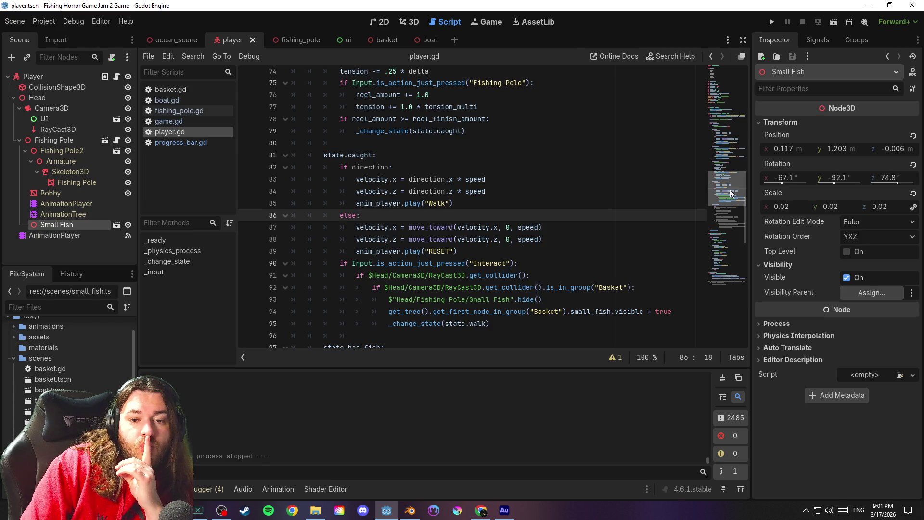
scroll(731, 188, up, 1)
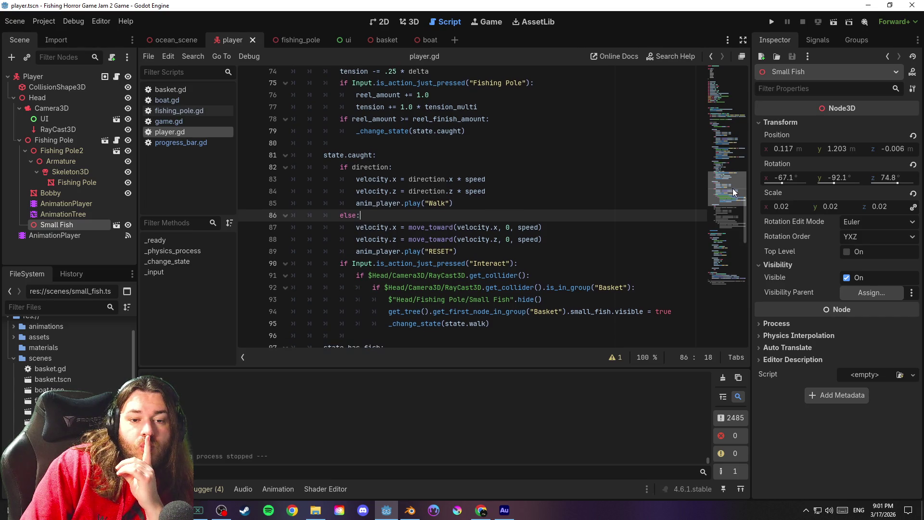
scroll(732, 189, down, 1)
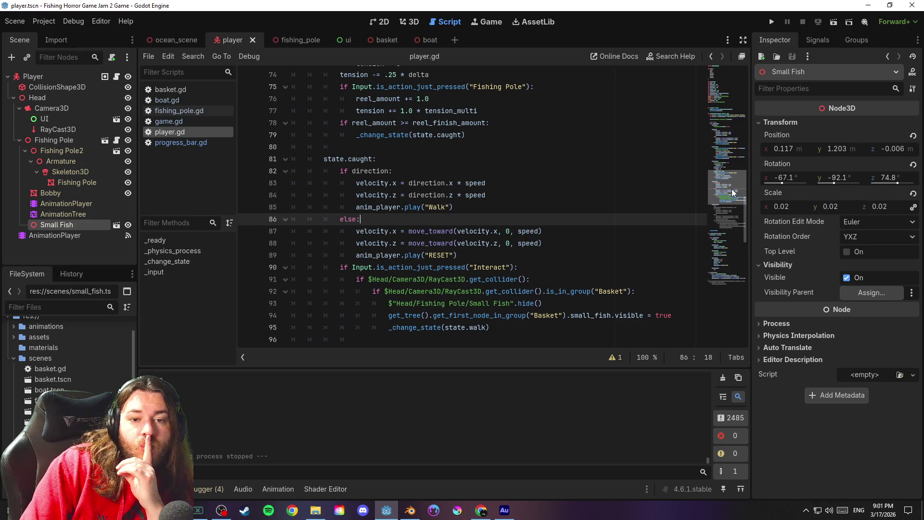
Comment out the RESET animation call on line 89, save, and run the game
click(463, 255)
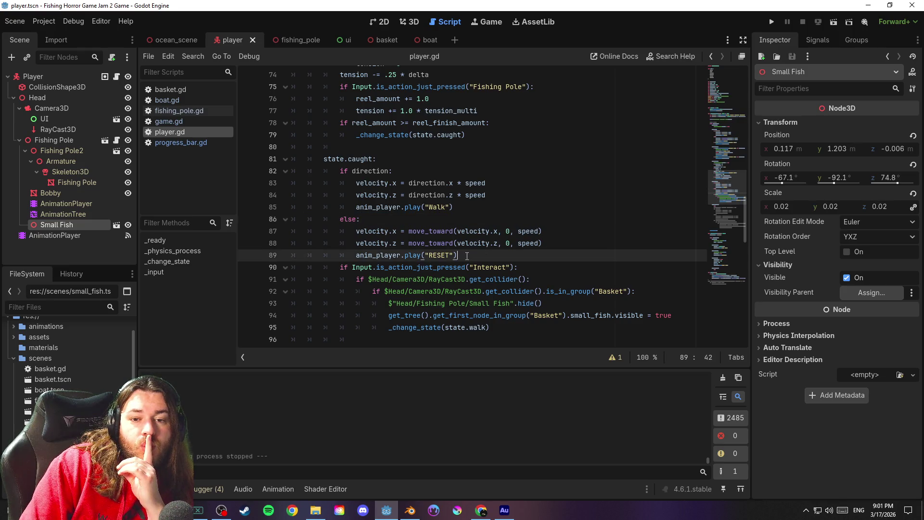
drag(464, 255, 282, 262)
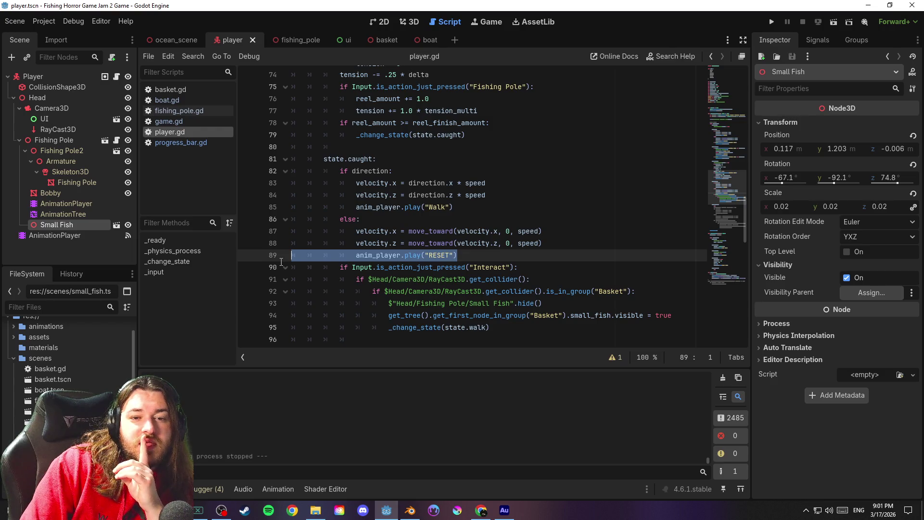
right_click(406, 255)
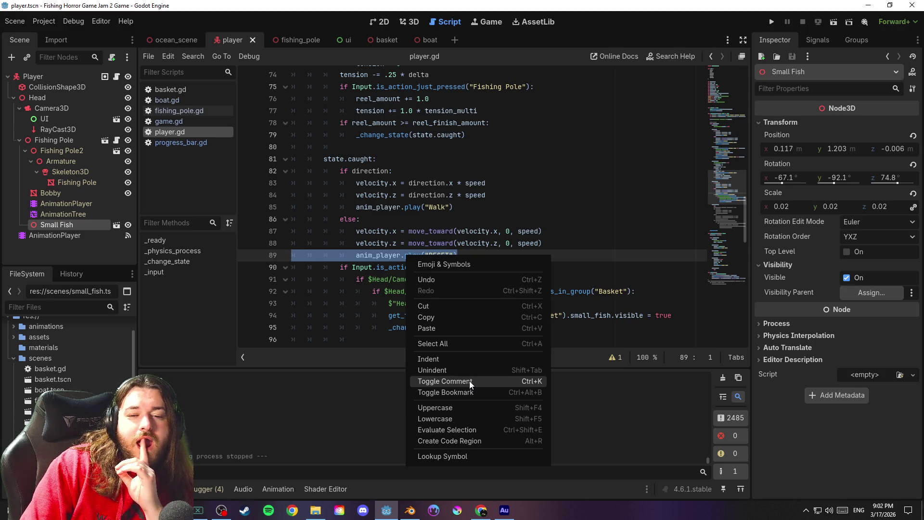
click(469, 381)
click(581, 255)
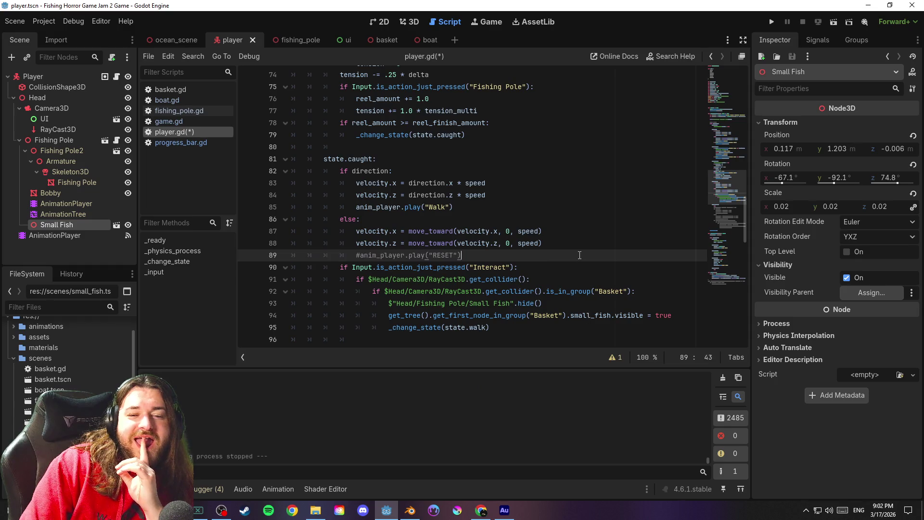
key(ctrl+s)
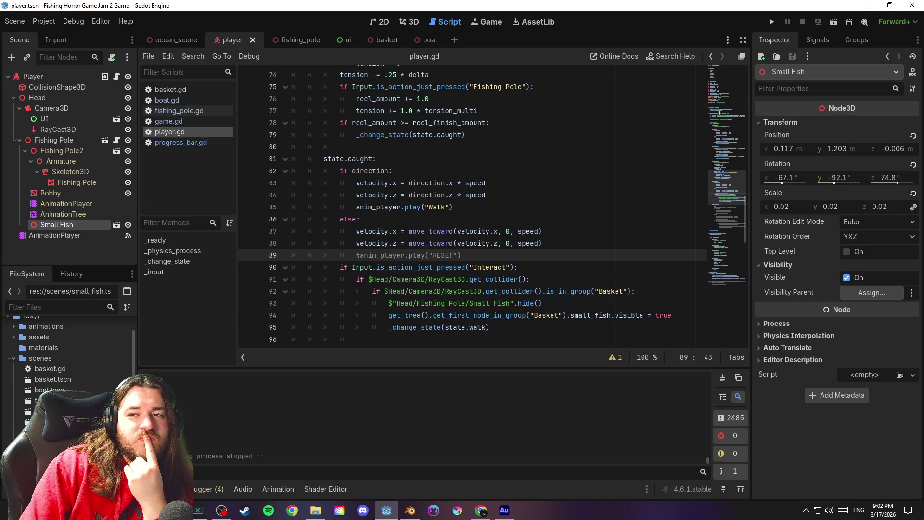
click(770, 23)
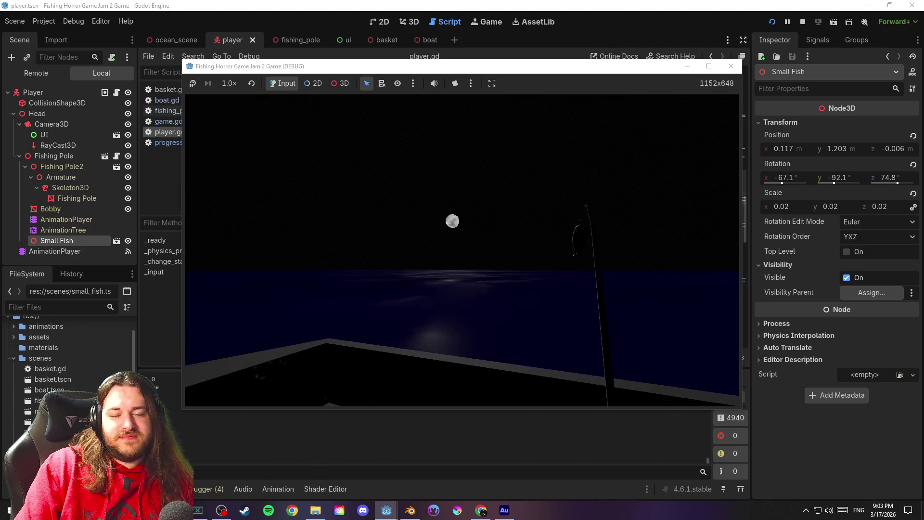
Stop the test game with F8 and put the caret on line 87 of player.gd
key(F8)
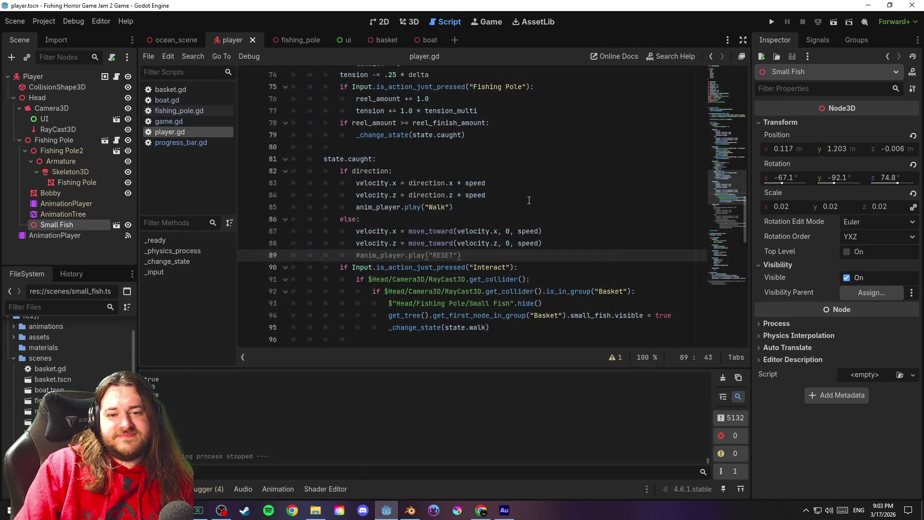
click(484, 231)
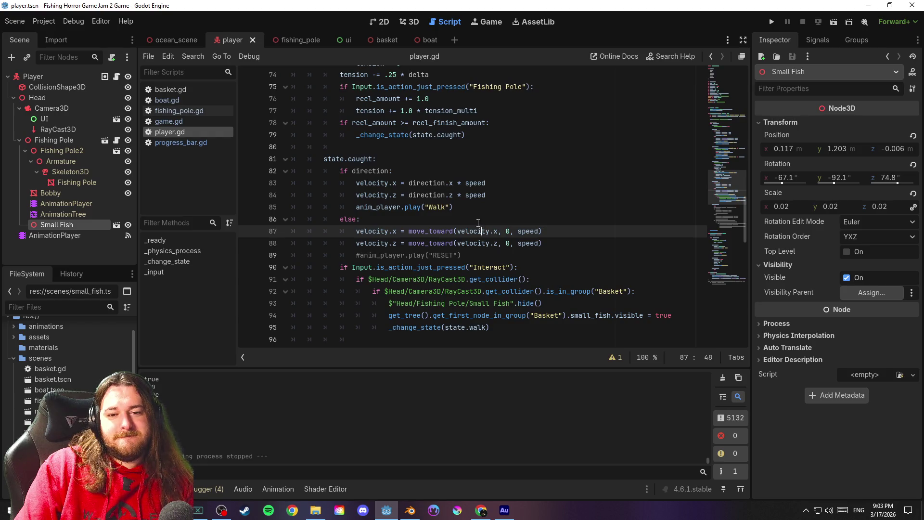
click(472, 218)
scroll(496, 230, down, 7)
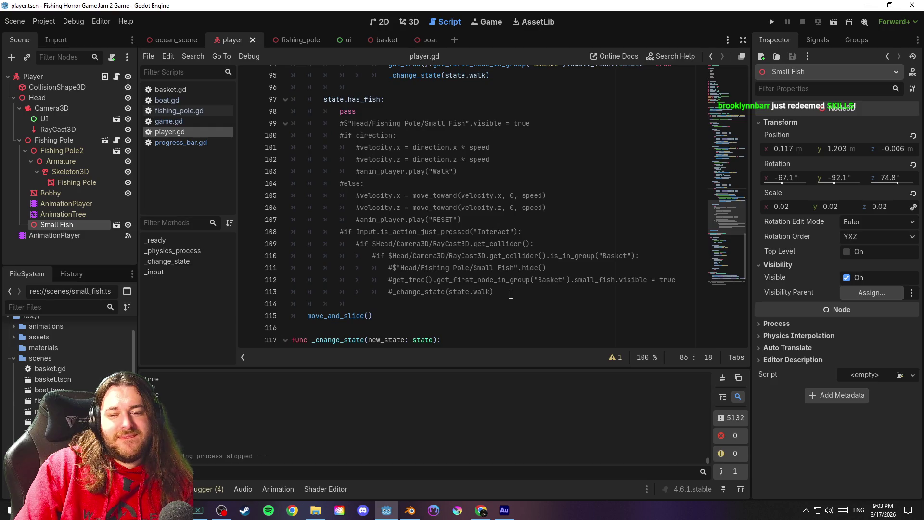
click(511, 294)
mouse_move(518, 292)
mouse_down()
mouse_move(313, 243)
mouse_move(269, 89)
mouse_up()
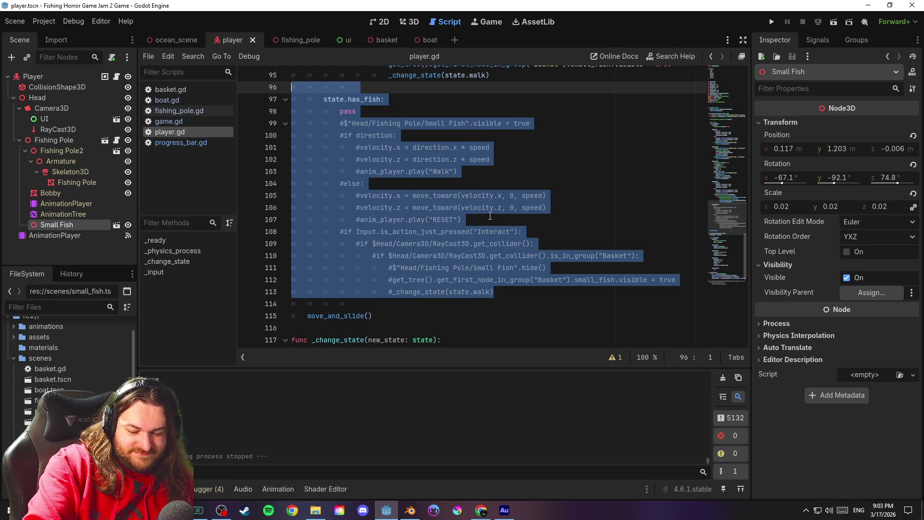
key(Delete)
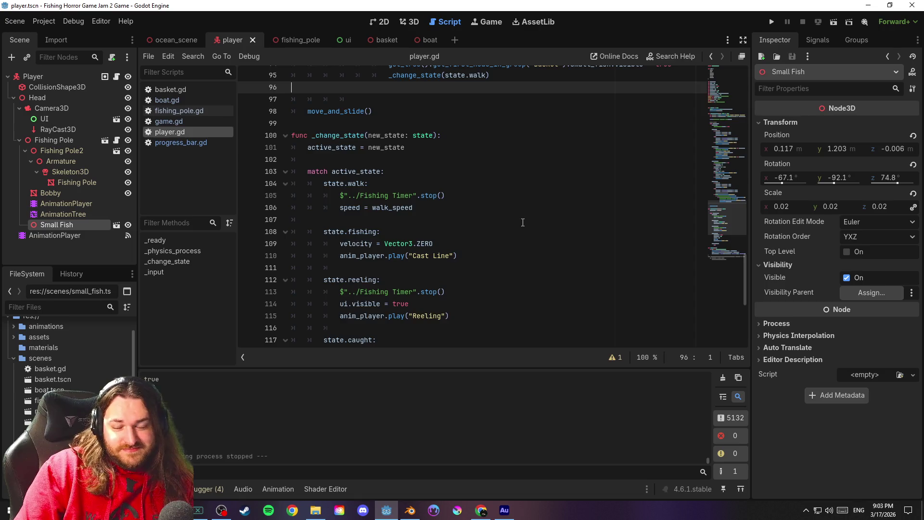
scroll(490, 215, up, 2)
scroll(522, 220, down, 4)
scroll(526, 221, up, 3)
scroll(525, 221, up, 3)
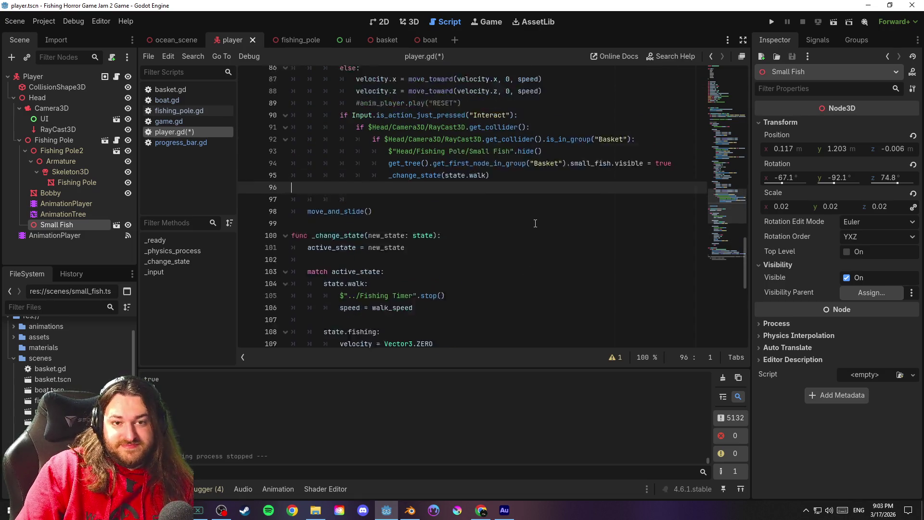
key(ctrl+z)
key(End)
key(ctrl+s)
scroll(594, 266, up, 2)
scroll(594, 266, down, 1)
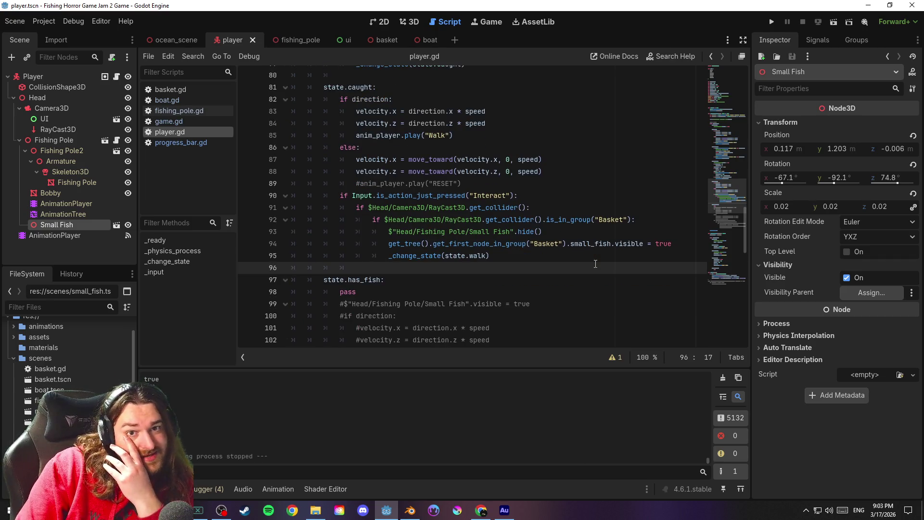
scroll(727, 198, down, 1)
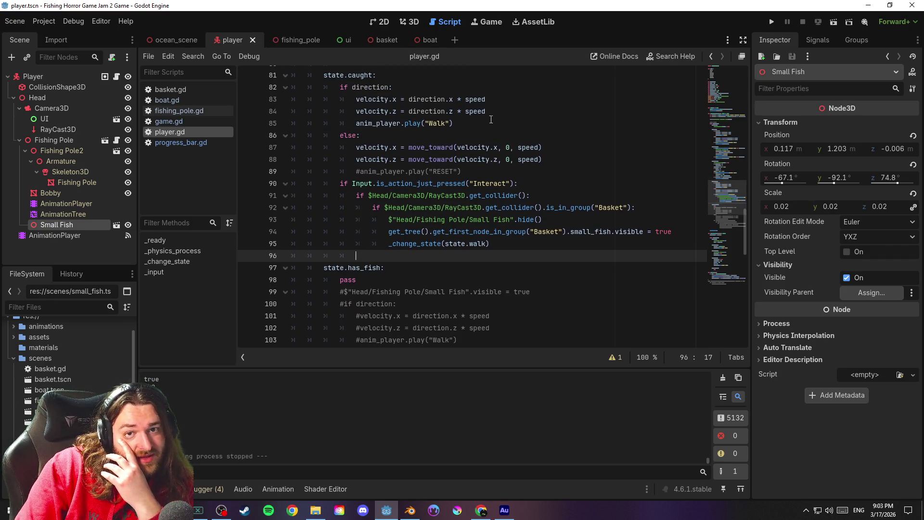
click(525, 172)
click(15, 21)
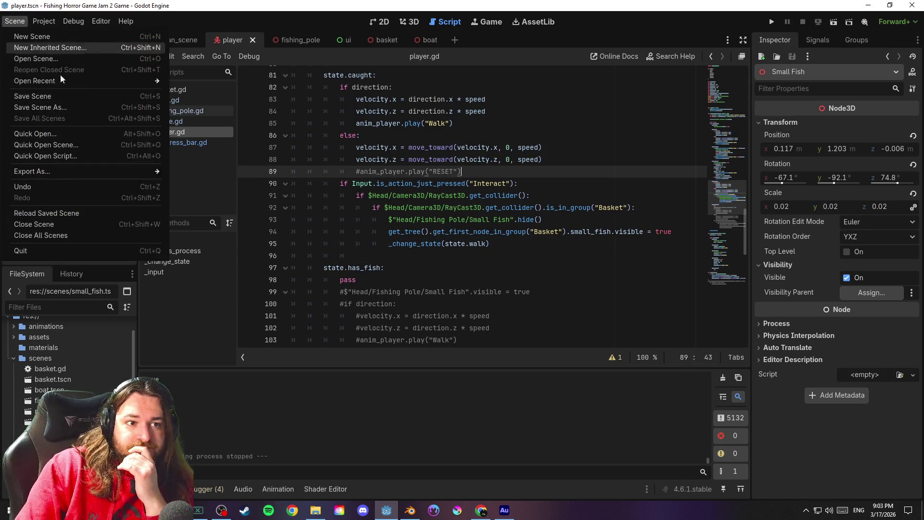
click(91, 96)
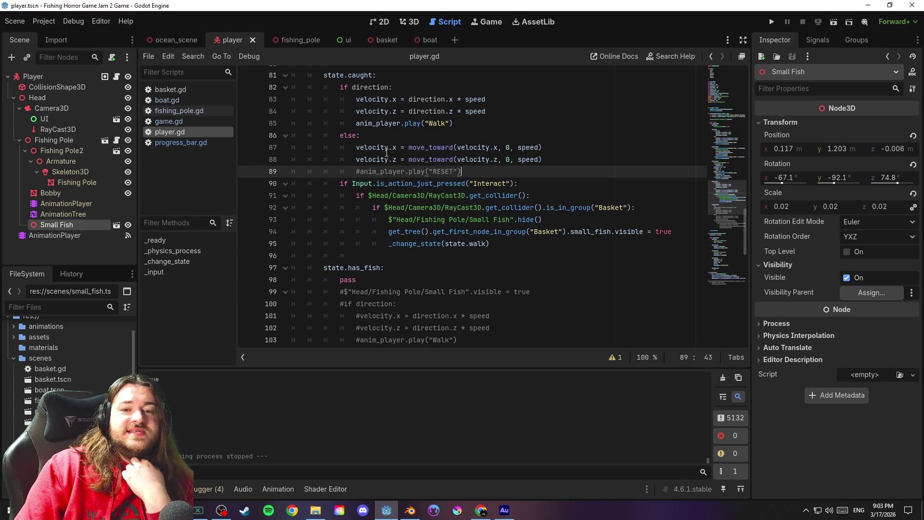
drag(460, 172, 284, 175)
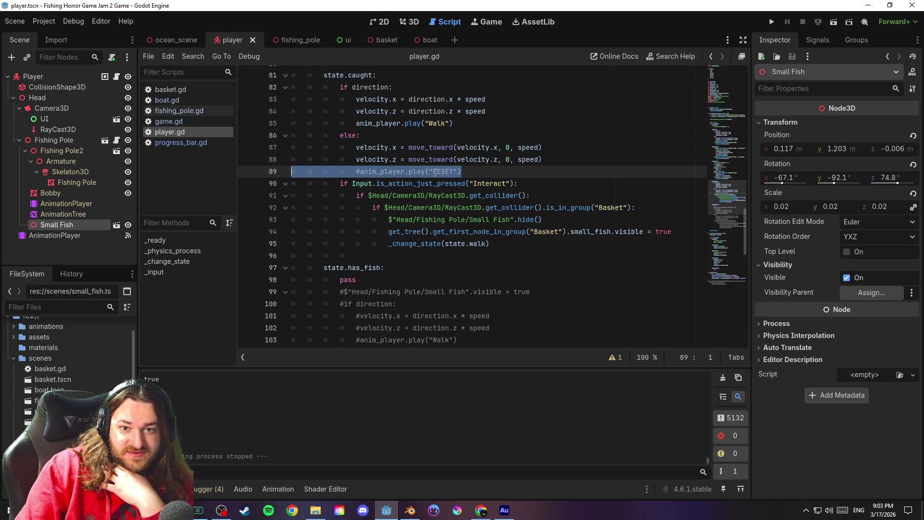
mouse_move(724, 197)
mouse_down()
mouse_move(727, 123)
mouse_move(723, 221)
mouse_move(735, 275)
mouse_move(747, 179)
mouse_move(753, 195)
mouse_up()
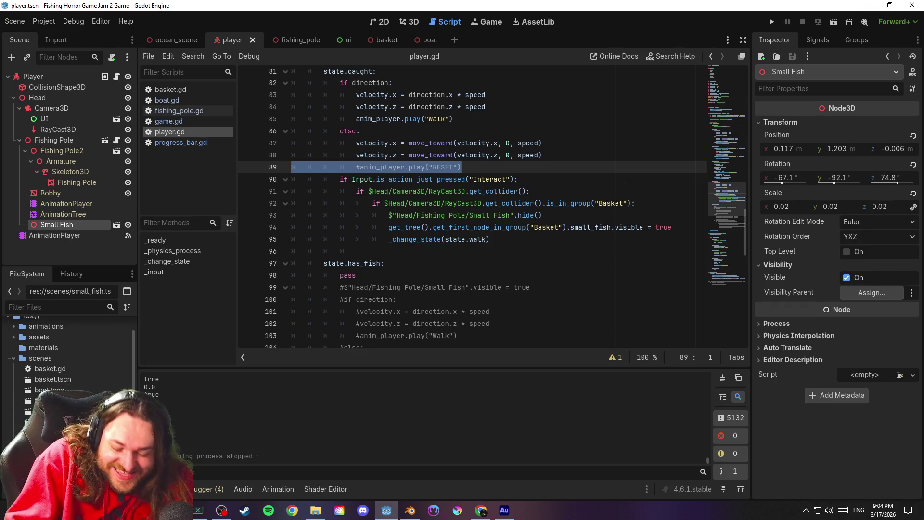
mouse_move(726, 201)
mouse_down()
mouse_move(749, 111)
mouse_move(755, 146)
mouse_move(754, 128)
mouse_up()
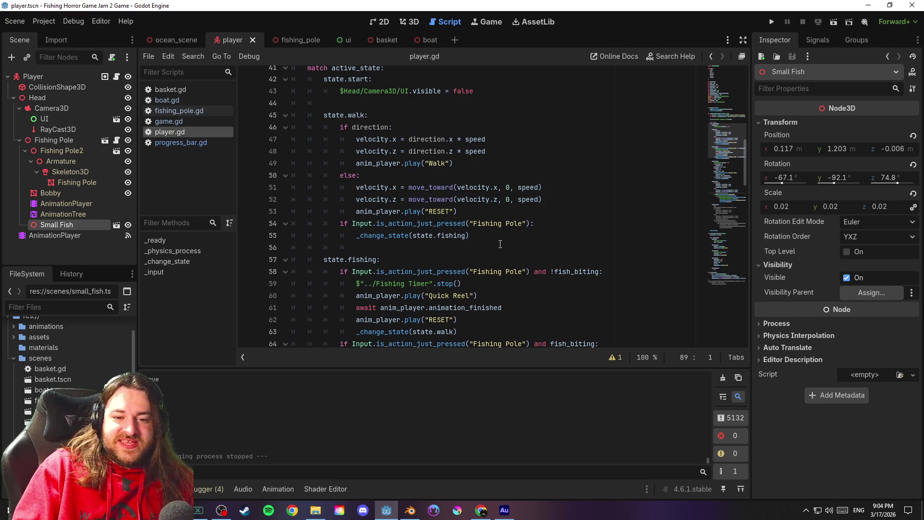
Replace "RESET" with "Idle" on lines 62 and 53 and save
scroll(500, 243, down, 1)
click(494, 288)
key(ctrl+s)
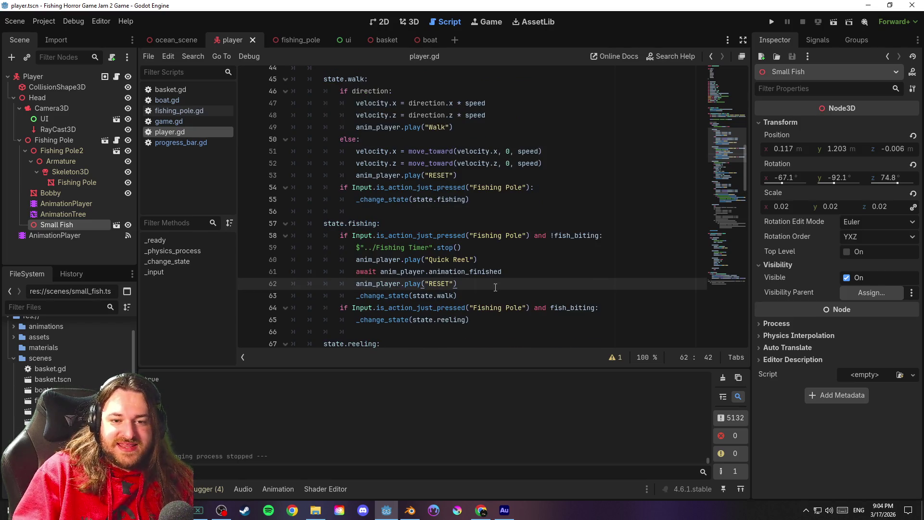
scroll(506, 277, down, 1)
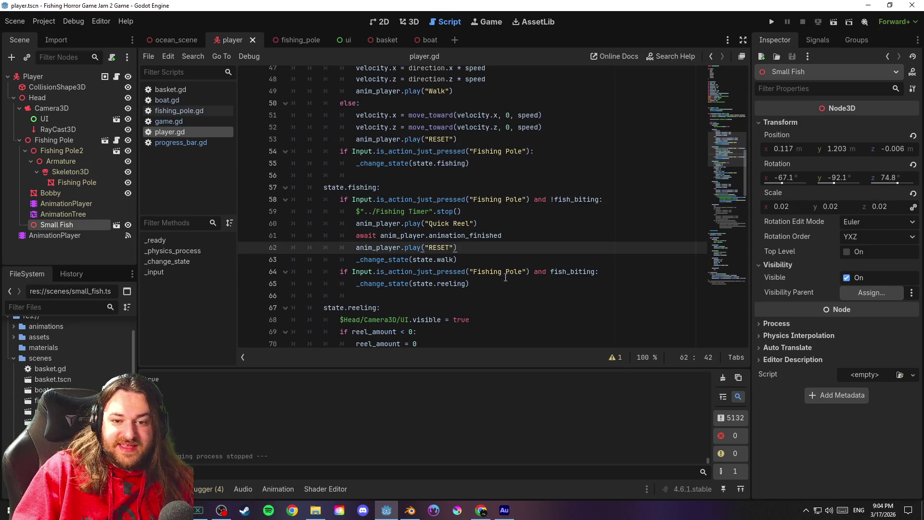
drag(430, 248, 450, 249)
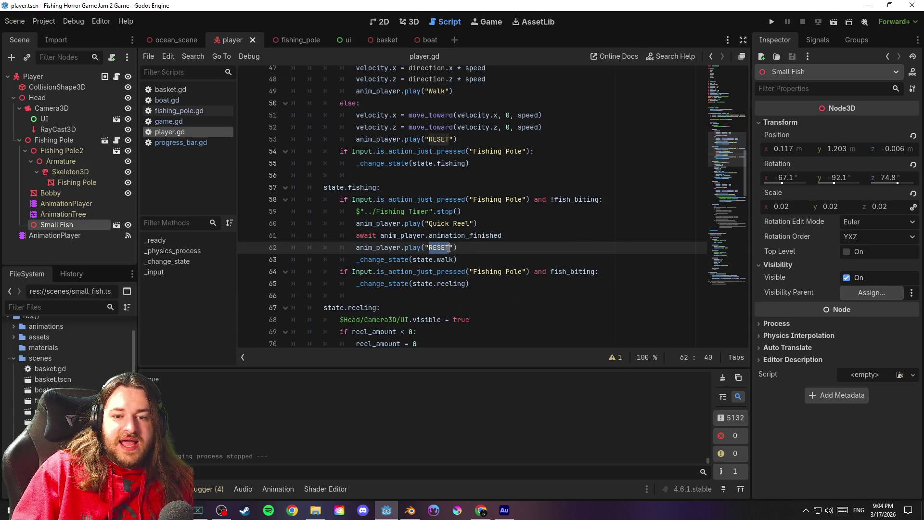
text(Idle)
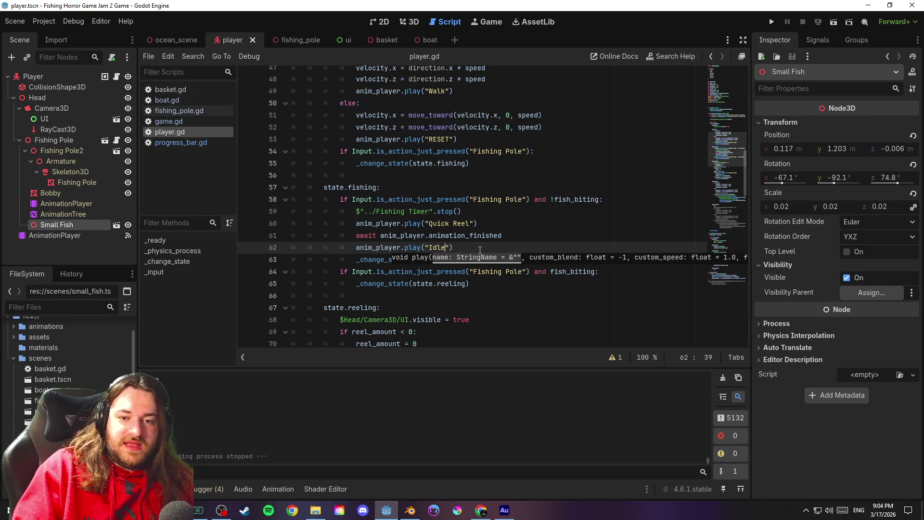
drag(429, 140, 449, 140)
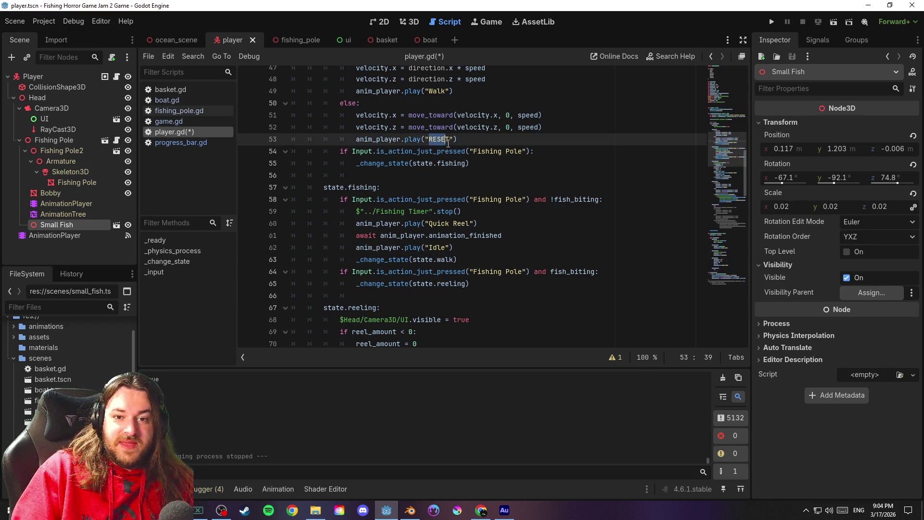
text(Idle)
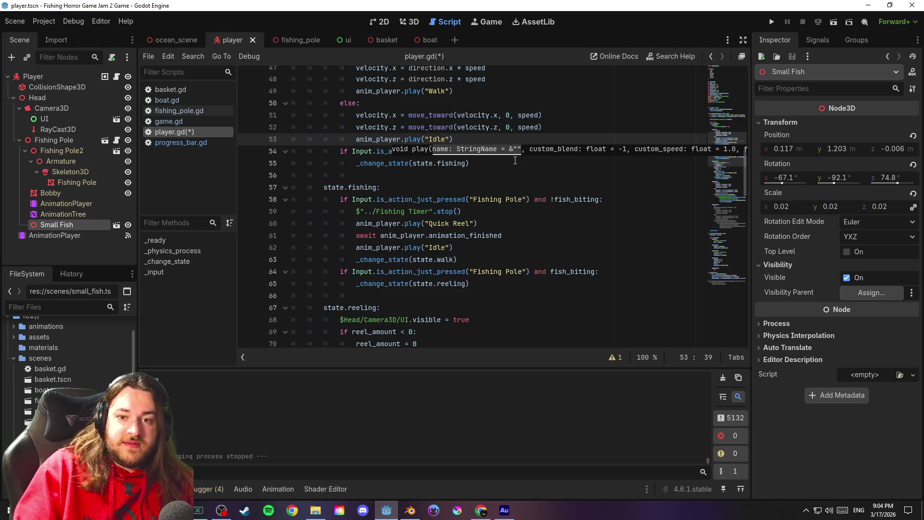
click(515, 161)
key(ctrl+s)
Change "RESET" to "Idle" on line 89
scroll(517, 187, down, 9)
scroll(521, 214, down, 3)
scroll(574, 226, down, 8)
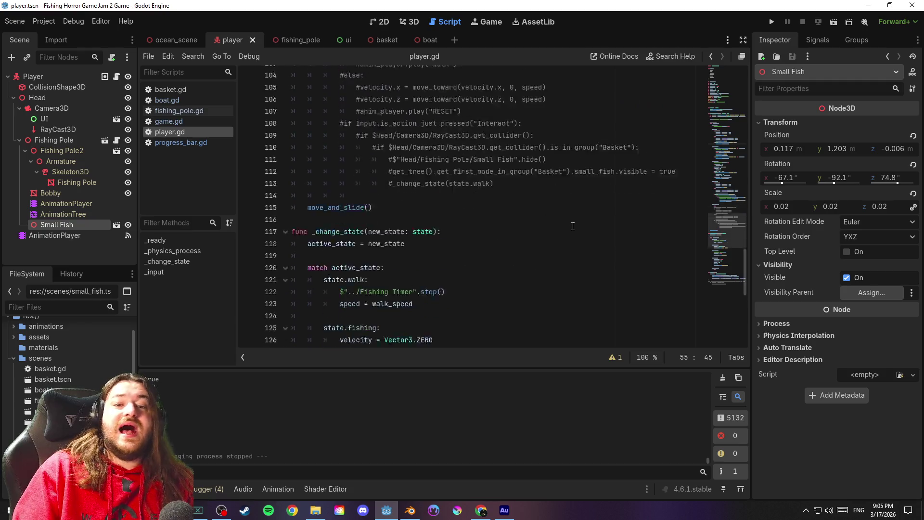
scroll(570, 231, up, 9)
scroll(437, 229, up, 1)
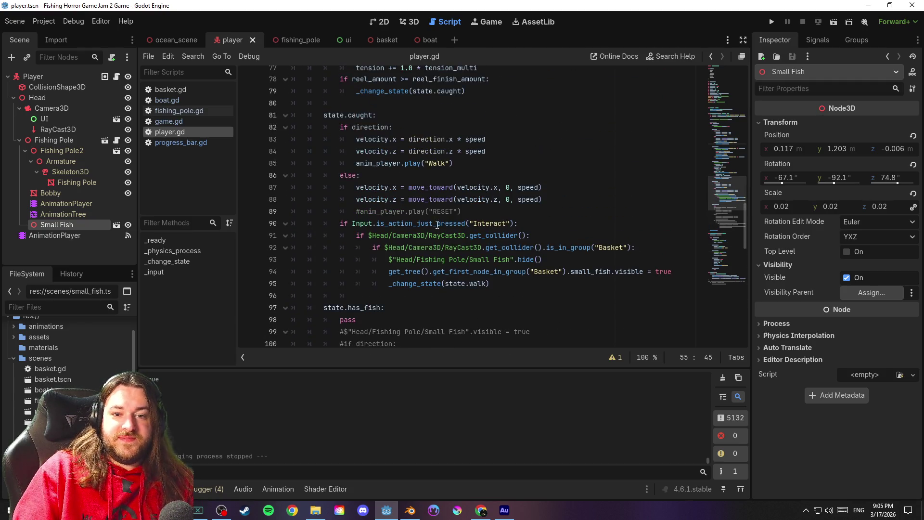
drag(436, 212, 452, 215)
key(BackSpace)
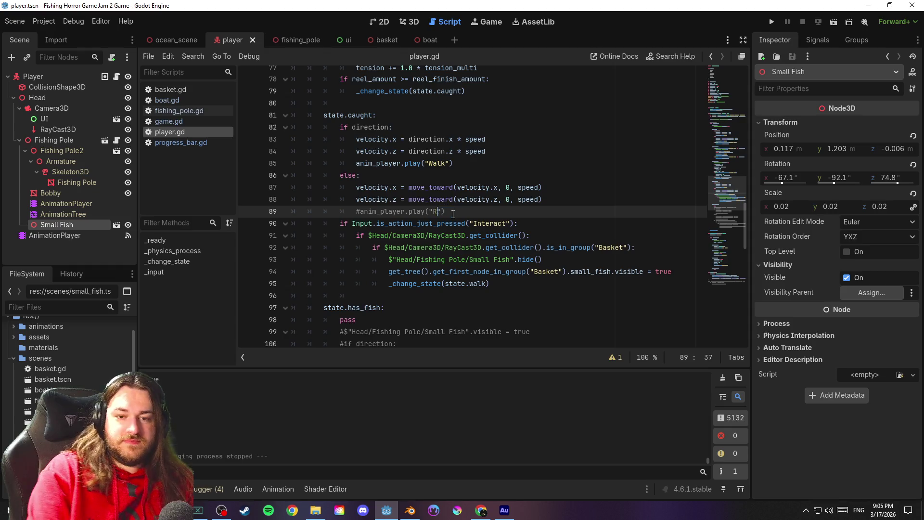
text(dle)
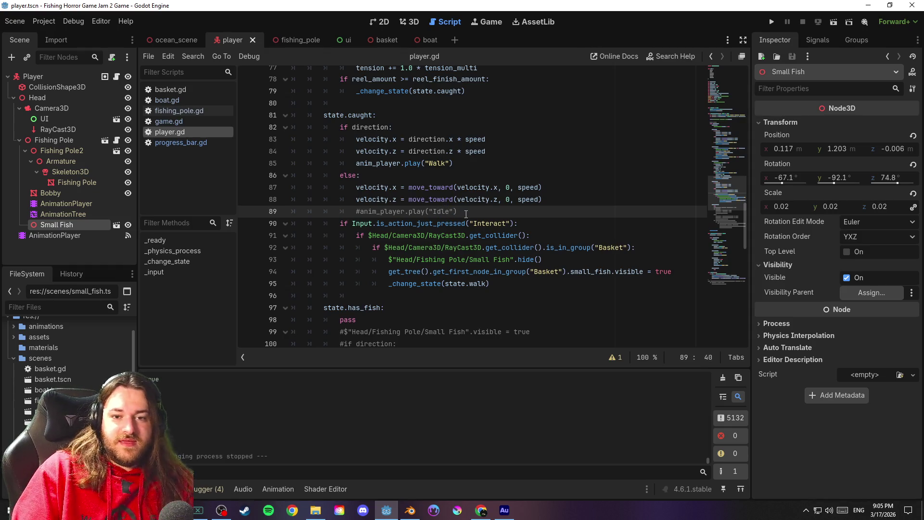
Uncomment line 89 with Toggle Comment and save player.gd
drag(465, 211, 264, 209)
right_click(354, 207)
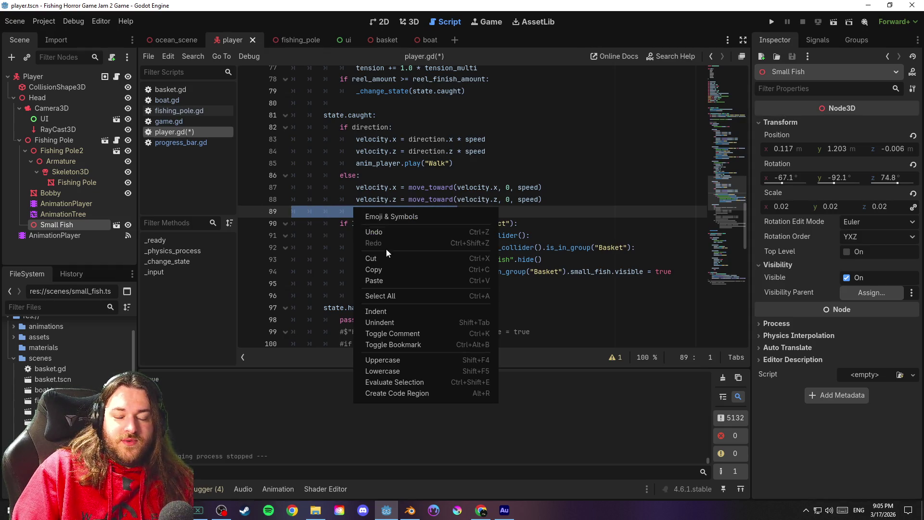
click(411, 333)
click(491, 214)
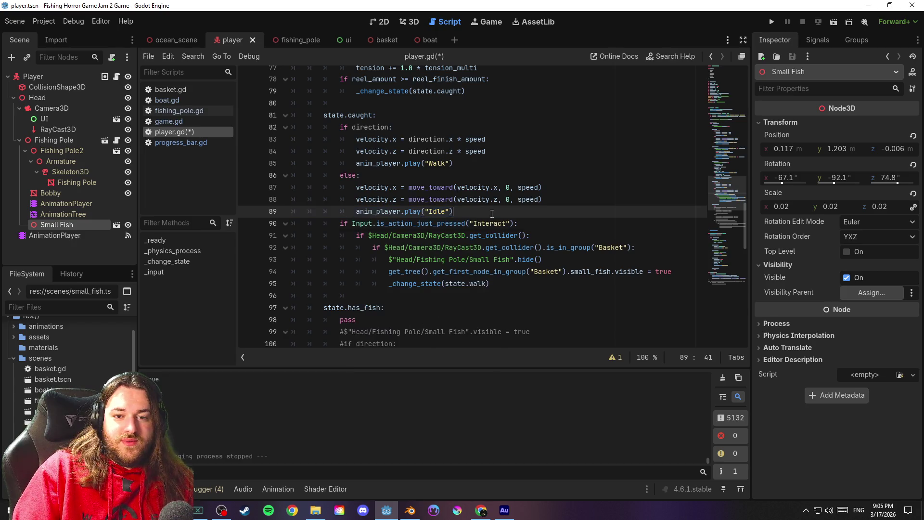
key(ctrl+s)
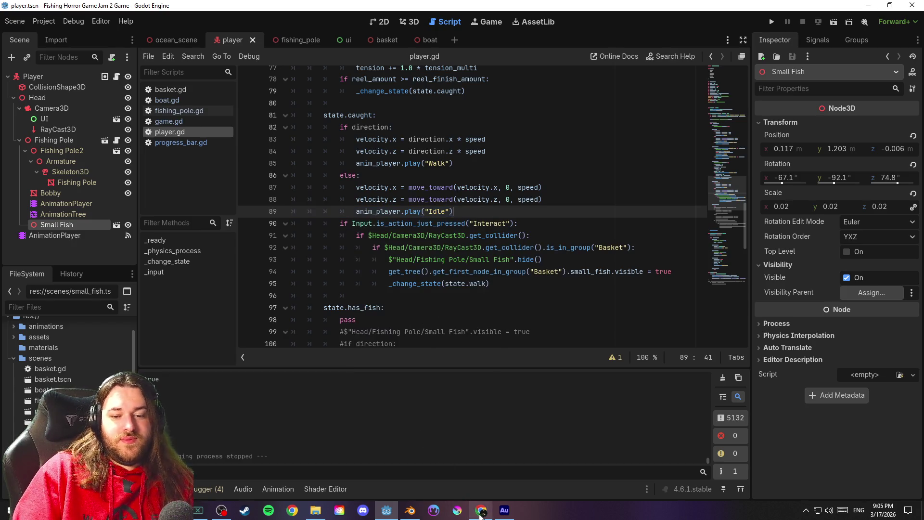
click(480, 512)
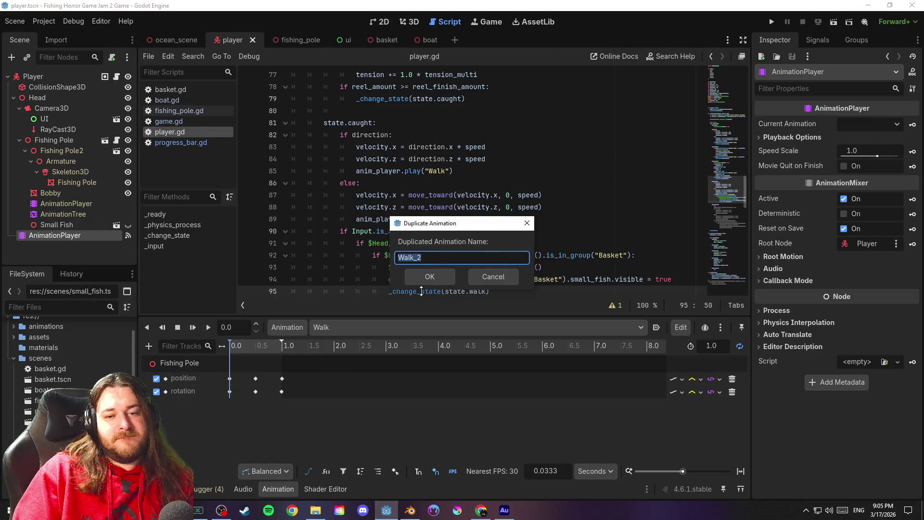
Name the duplicated Walk animation "Idle" and save the scene
text(Idle)
key(Return)
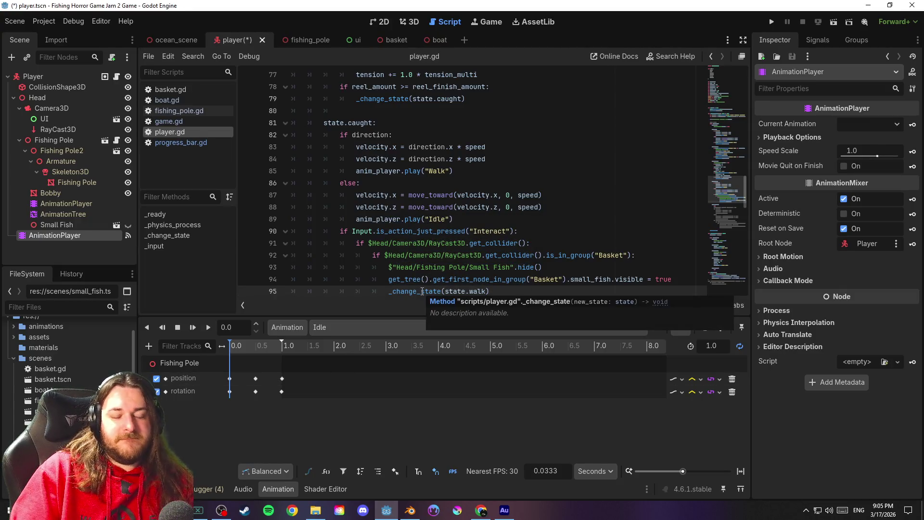
key(ctrl+s)
drag(726, 204, 739, 76)
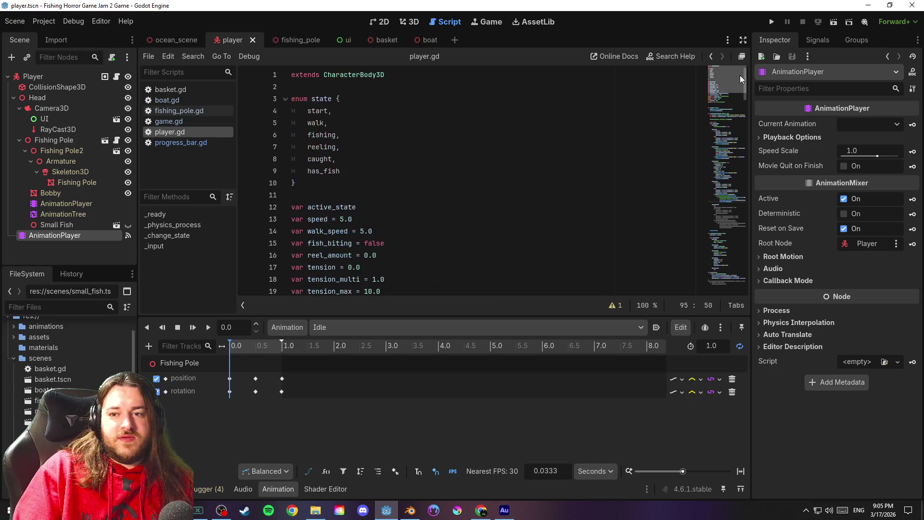
Delete the Idle animation's middle Fishing Pole keyframes, keeping 0.0 and 1.0, and save
click(414, 22)
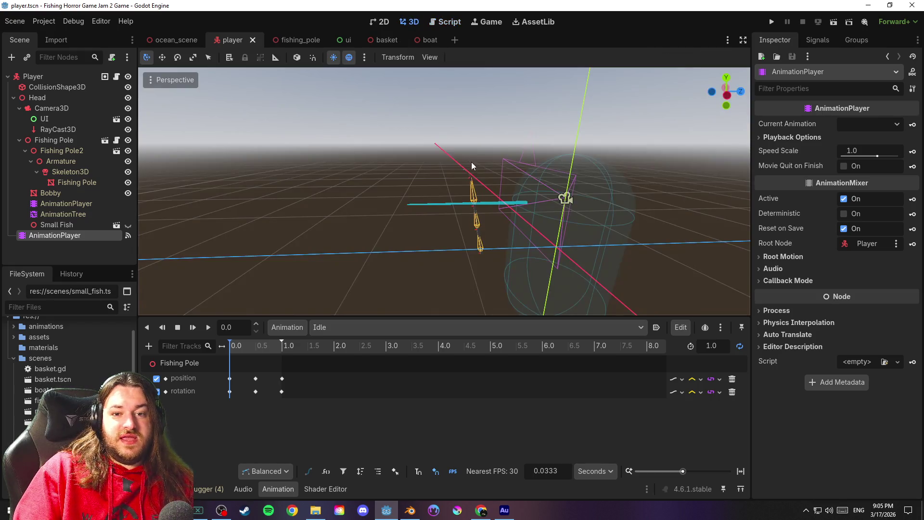
scroll(495, 166, up, 5)
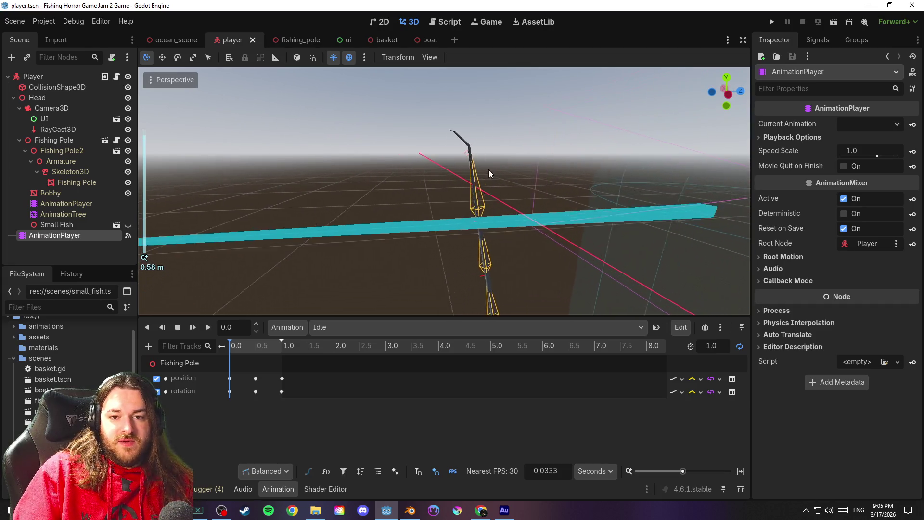
drag(488, 169, 512, 177)
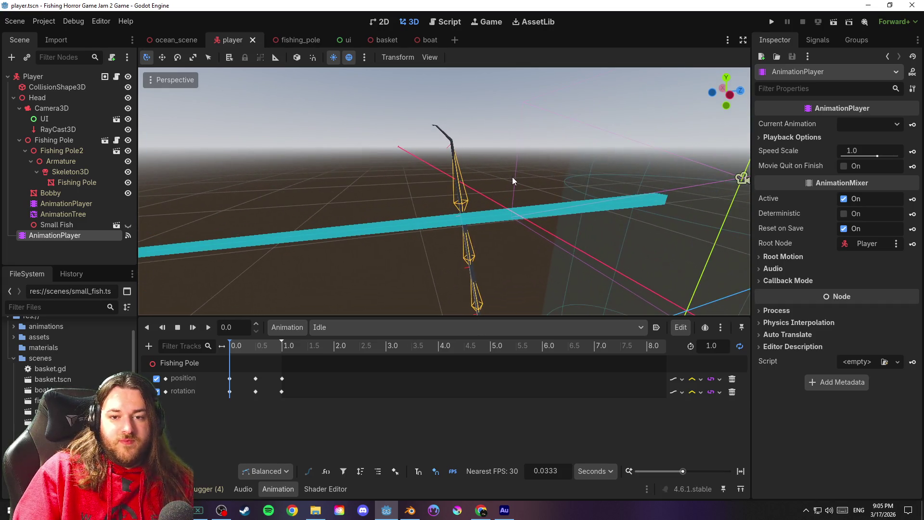
drag(264, 410, 250, 367)
key(Delete)
key(ctrl+s)
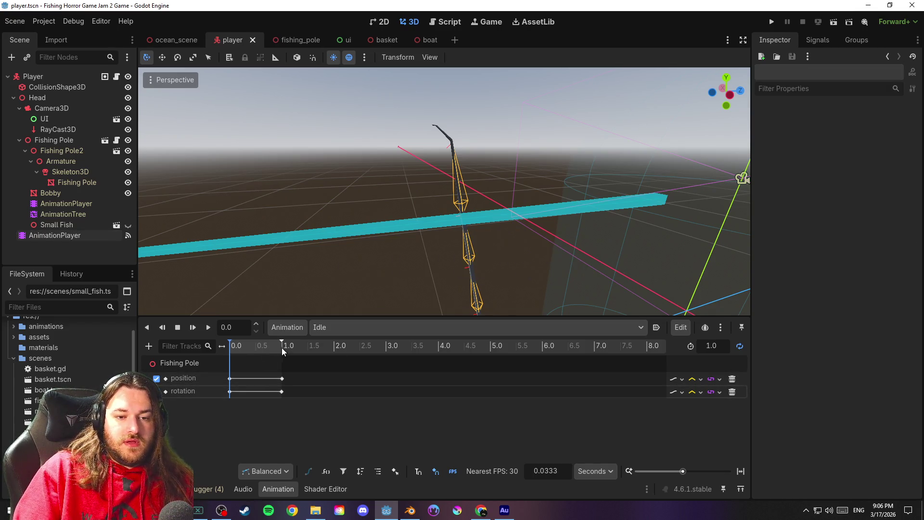
click(710, 345)
Set the Idle animation length to 2 and drag the Fishing Pole end keys from 1.0 to 2.0
text(2)
key(Return)
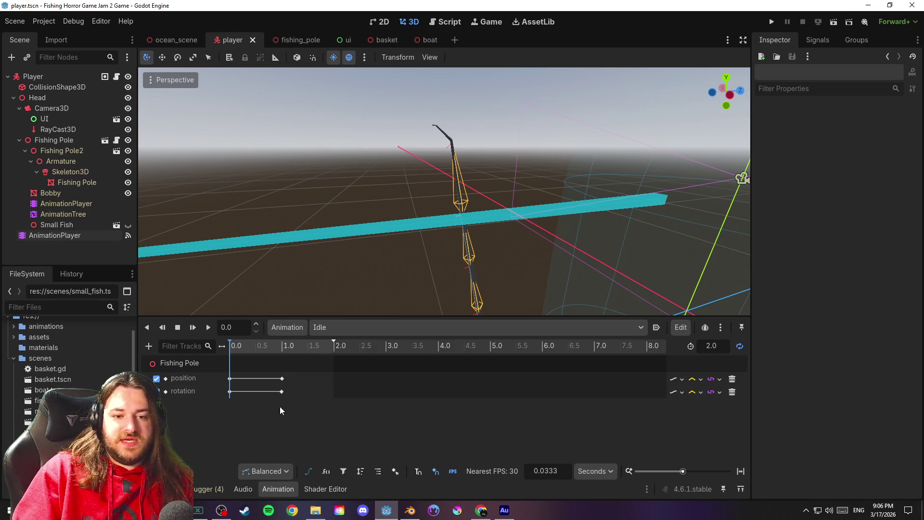
click(282, 378)
drag(286, 378, 336, 383)
key(ctrl+s)
click(354, 414)
Set the rotation key's Time to 2.0 in the Inspector and save the scene
click(333, 378)
click(333, 391)
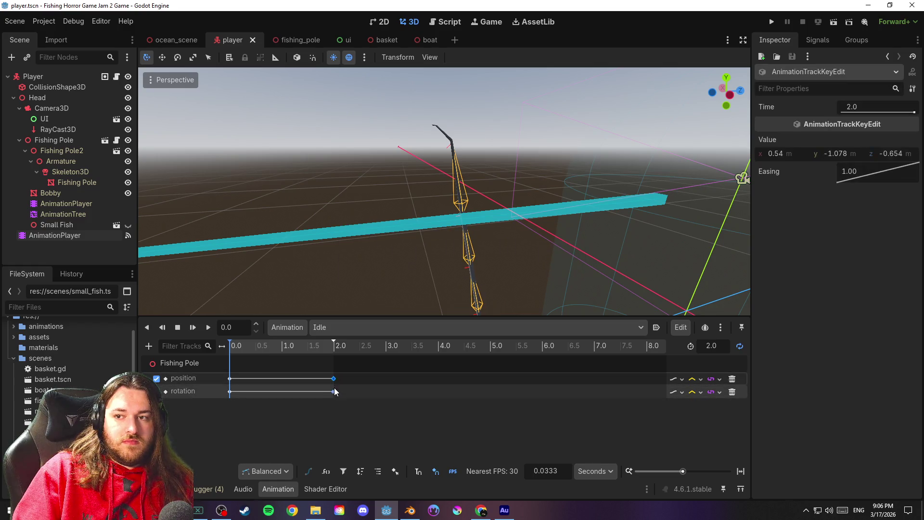
click(865, 110)
text(2)
key(Return)
key(ctrl+s)
Place the animation playhead at exactly 1.0 seconds
click(235, 347)
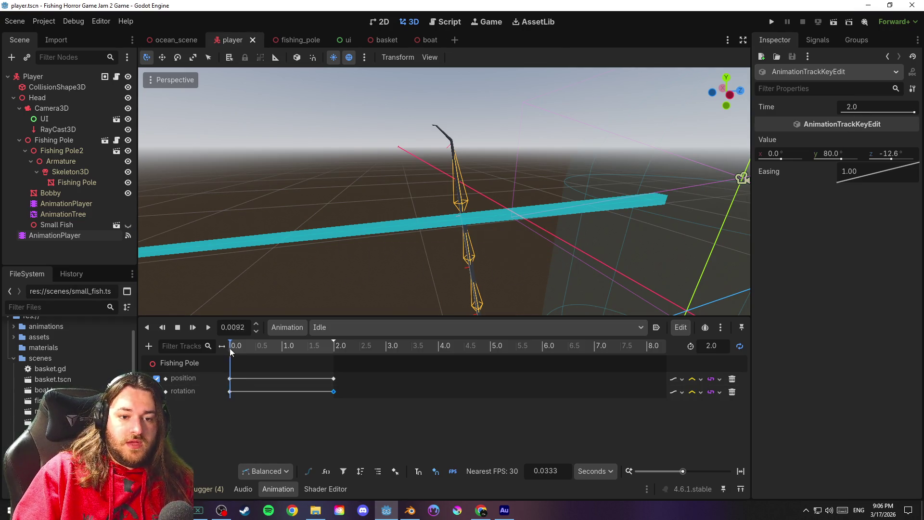
drag(245, 349, 283, 349)
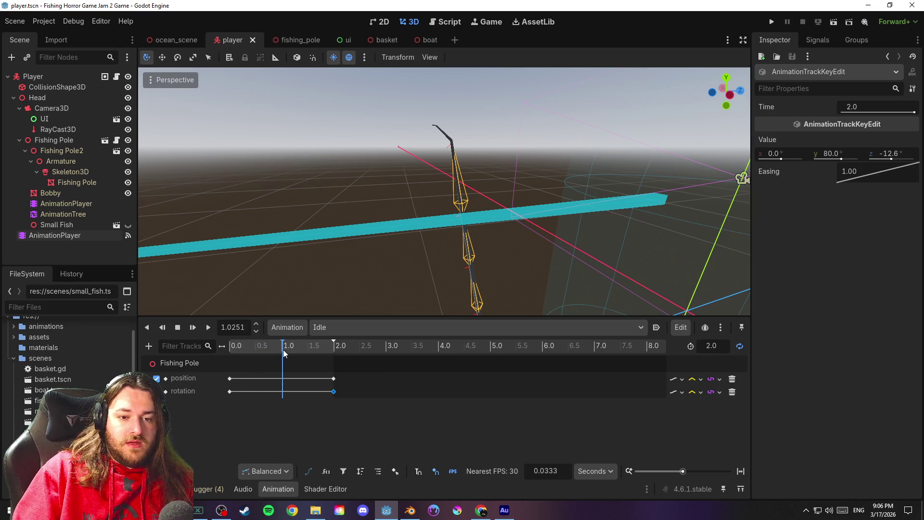
double_click(243, 328)
text(1)
key(Return)
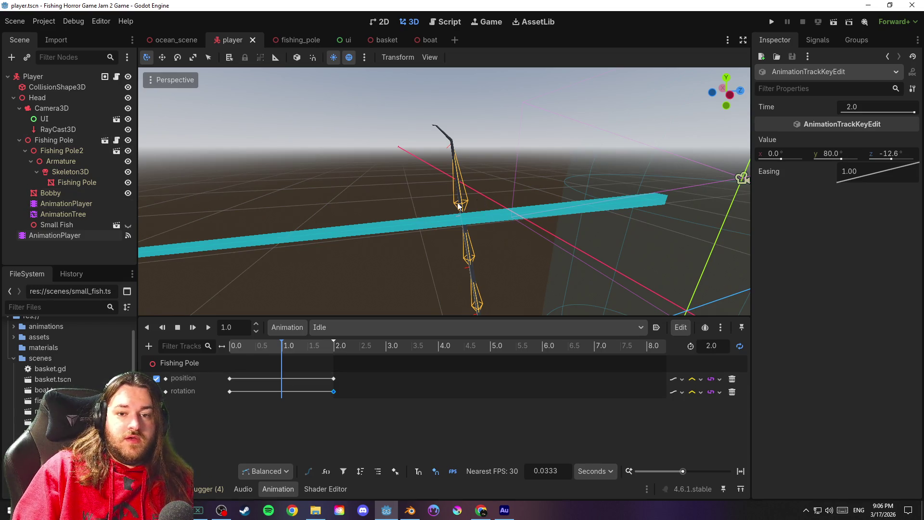
Tilt the Fishing Pole to about -17° on Z and key its position and rotation at 1.0 s
click(69, 139)
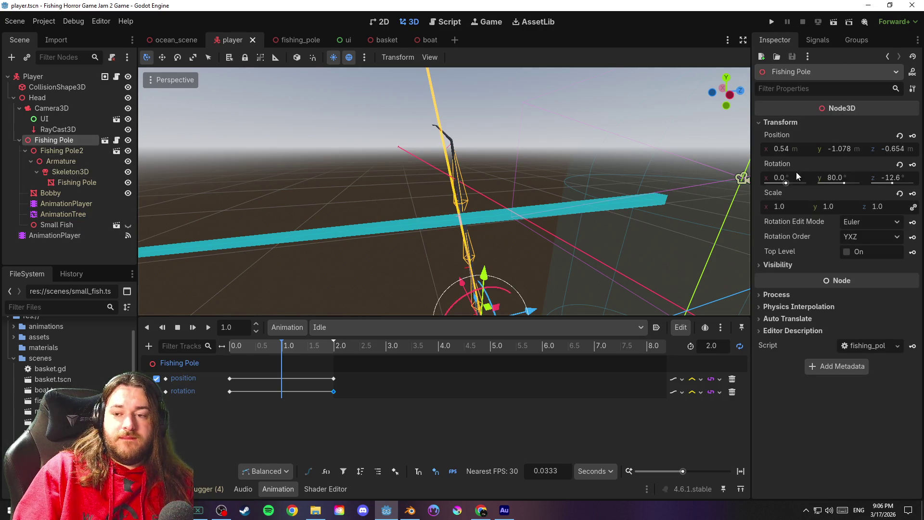
mouse_move(578, 152)
mouse_down()
mouse_move(619, 154)
mouse_move(616, 166)
mouse_up()
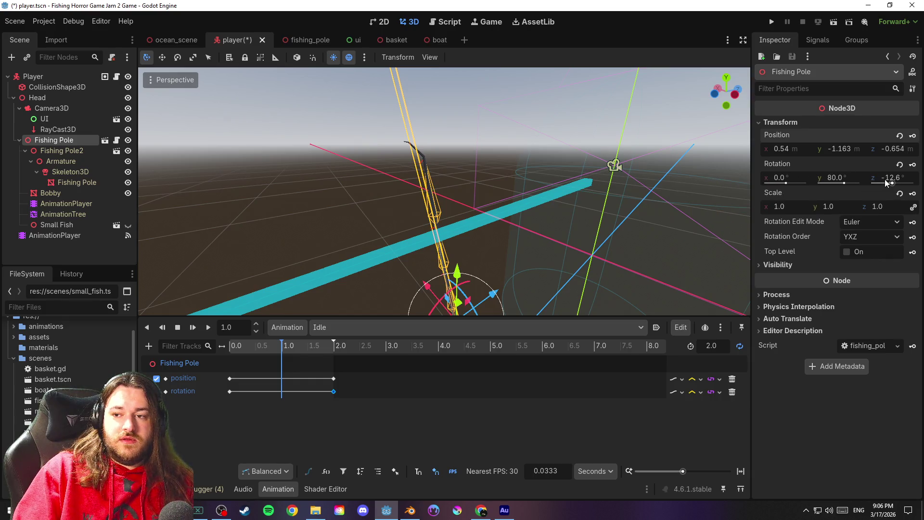
drag(891, 180, 872, 180)
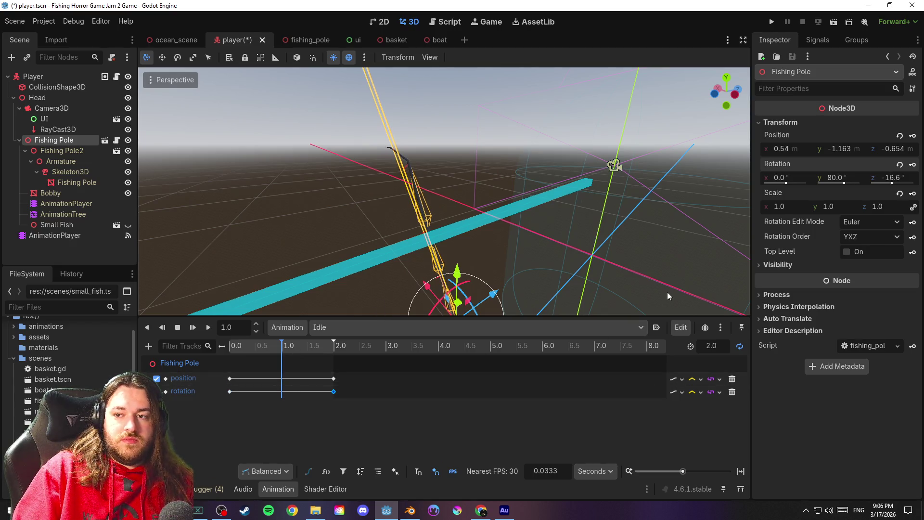
click(912, 135)
click(912, 164)
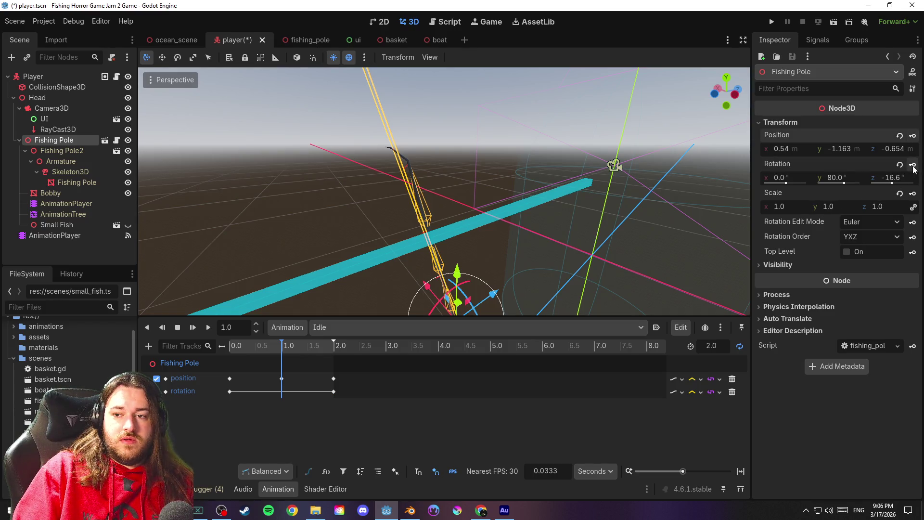
key(ctrl+s)
Play the Idle animation and set both position and rotation tracks to Cubic interpolation
drag(241, 345, 230, 347)
click(208, 327)
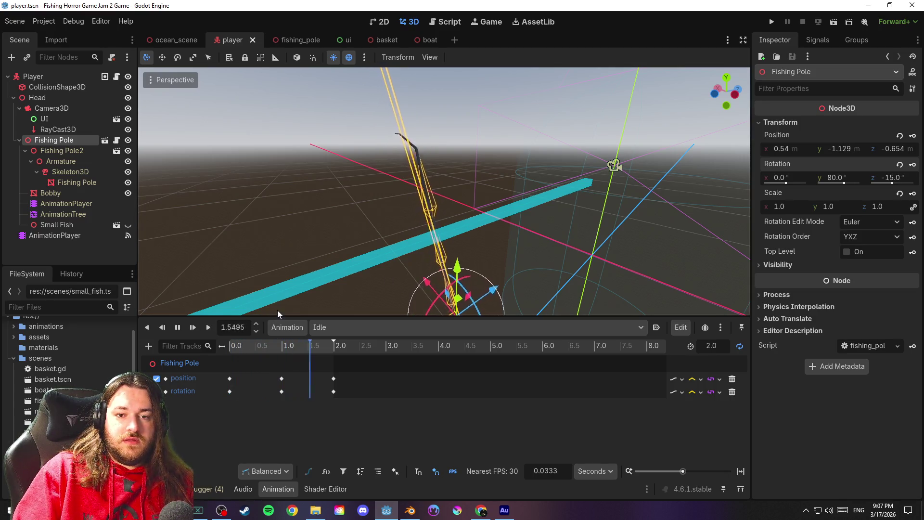
click(697, 379)
click(711, 416)
click(693, 392)
click(712, 428)
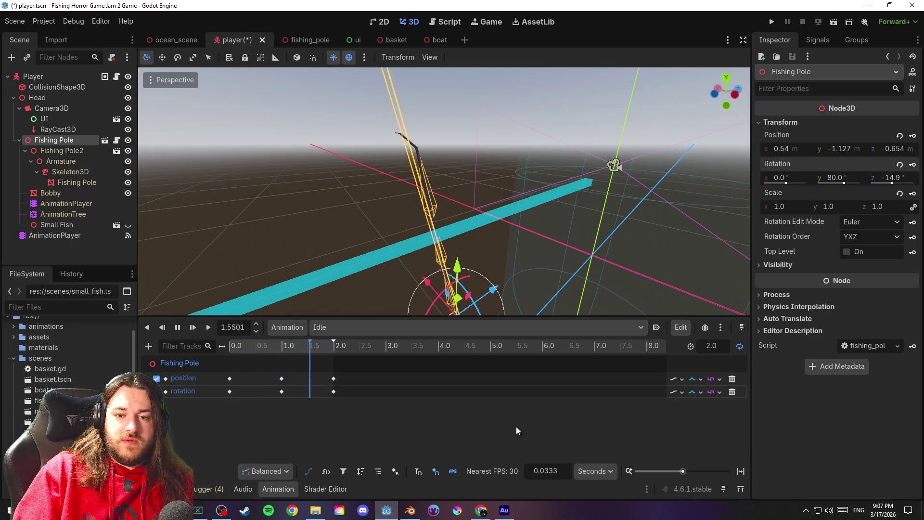
key(ctrl+s)
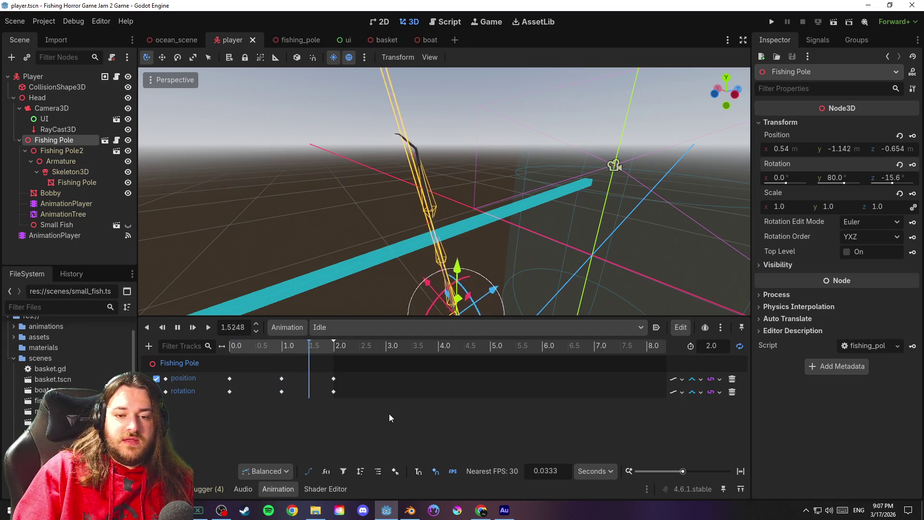
Pause playback and change the Idle animation length to 3 seconds
click(178, 327)
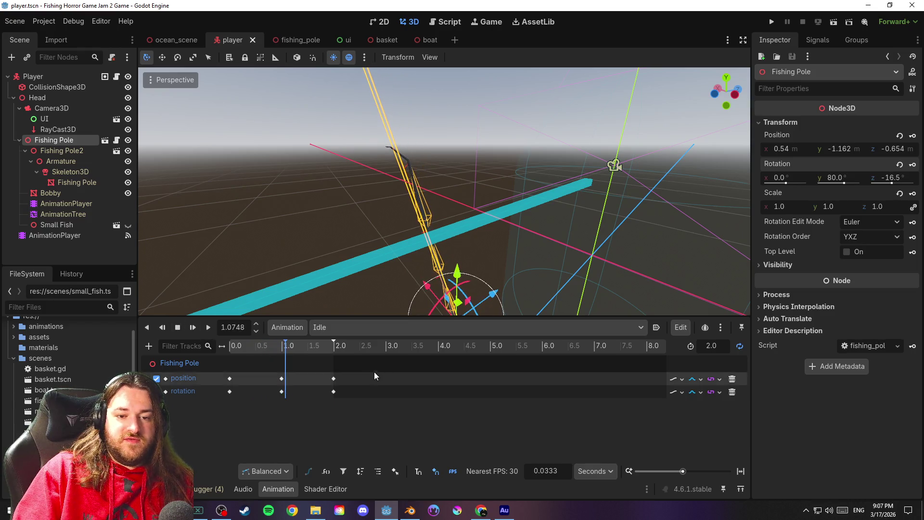
click(712, 346)
text(3)
key(Return)
Box-select the 1.0 and 2.0 keys on both tracks and drag them later in time
mouse_move(279, 412)
mouse_down()
mouse_move(308, 385)
mouse_move(340, 382)
mouse_up()
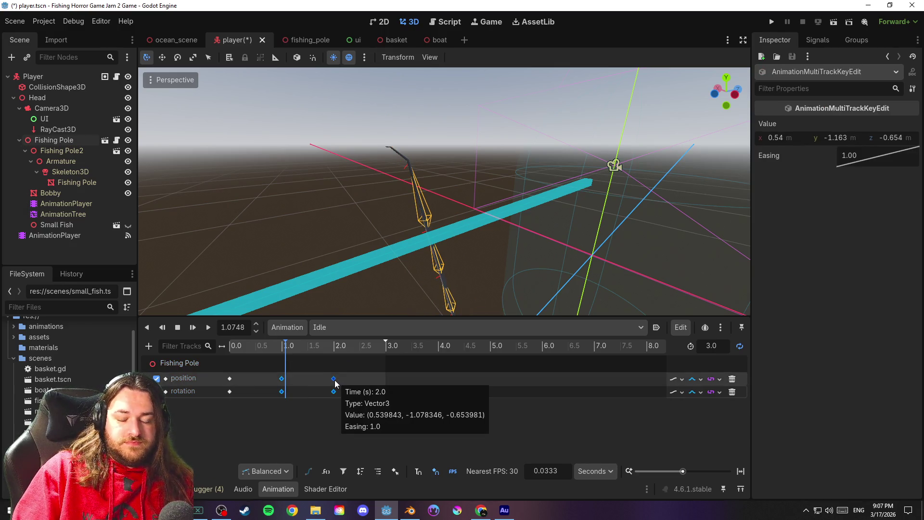
drag(285, 348, 230, 348)
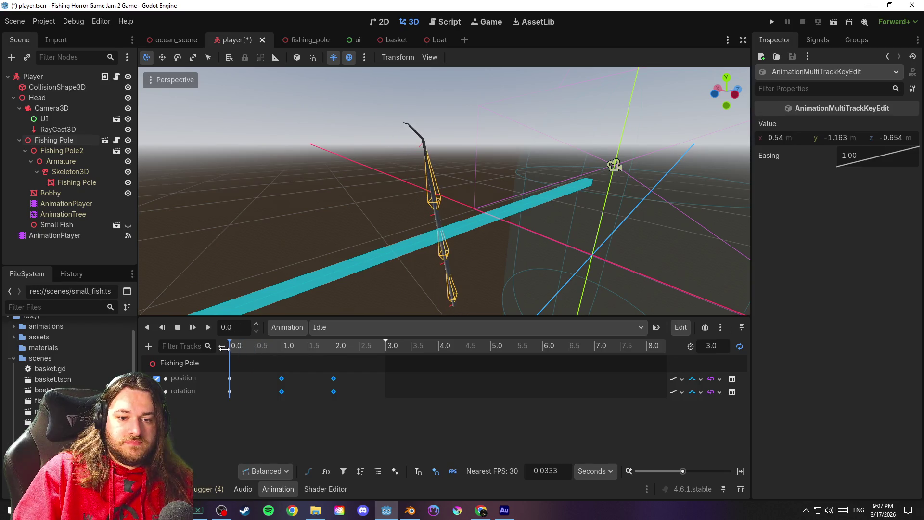
click(356, 375)
mouse_move(291, 375)
mouse_down()
mouse_move(277, 370)
mouse_move(385, 400)
mouse_move(387, 380)
mouse_up()
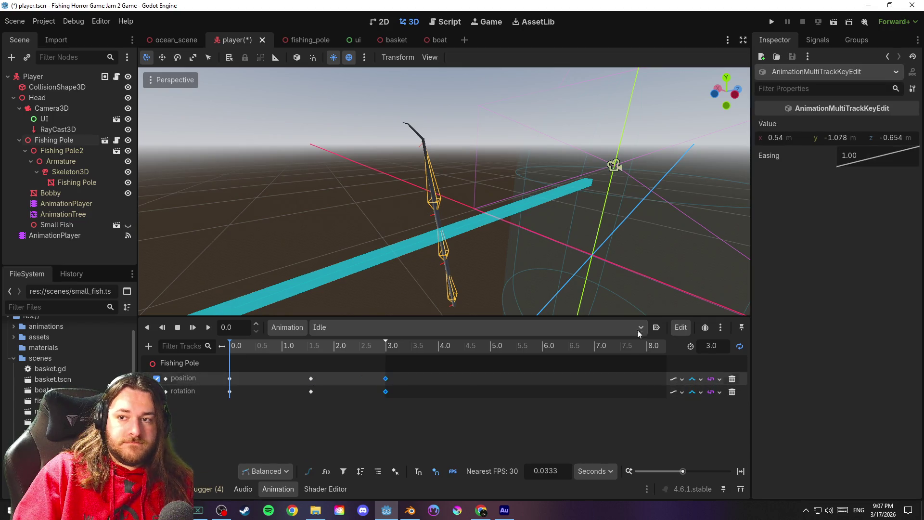
Set the middle position and rotation keys' Time to exactly 1.5 seconds and save
click(385, 379)
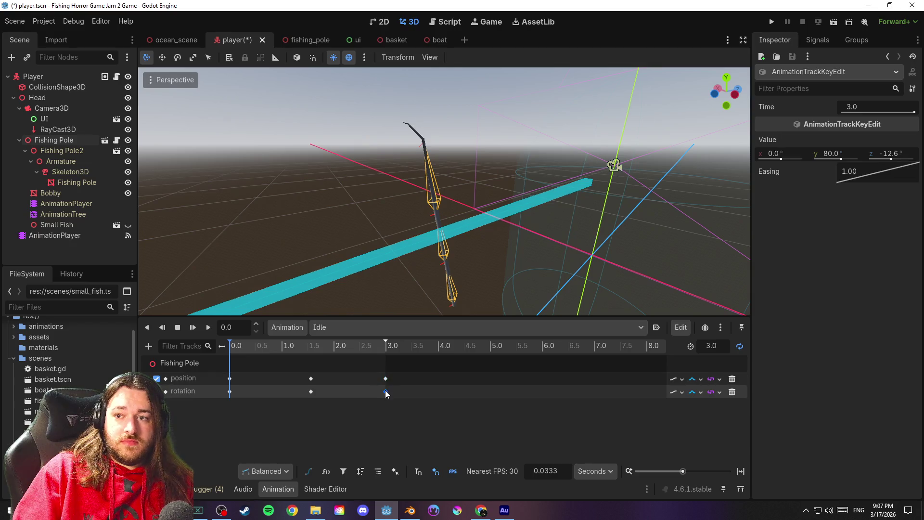
click(311, 379)
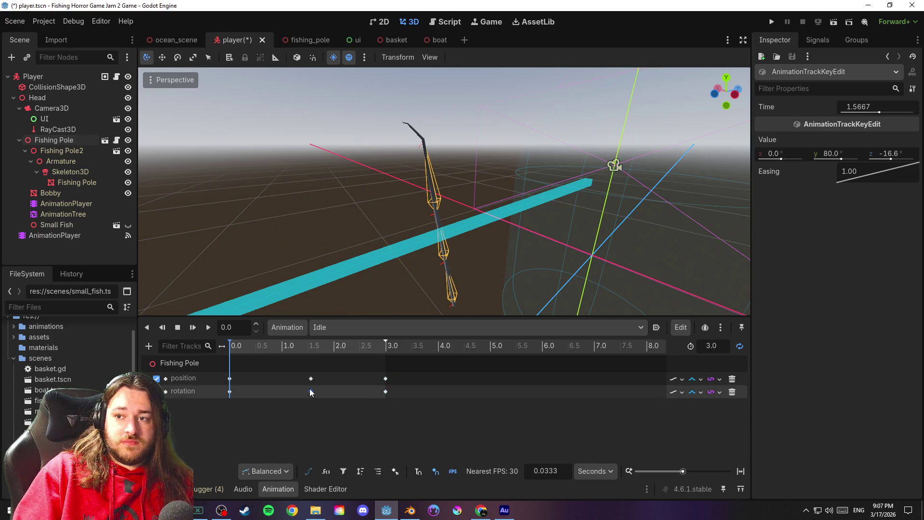
click(852, 107)
text(1.5)
key(Return)
click(311, 391)
click(870, 110)
text(1.5)
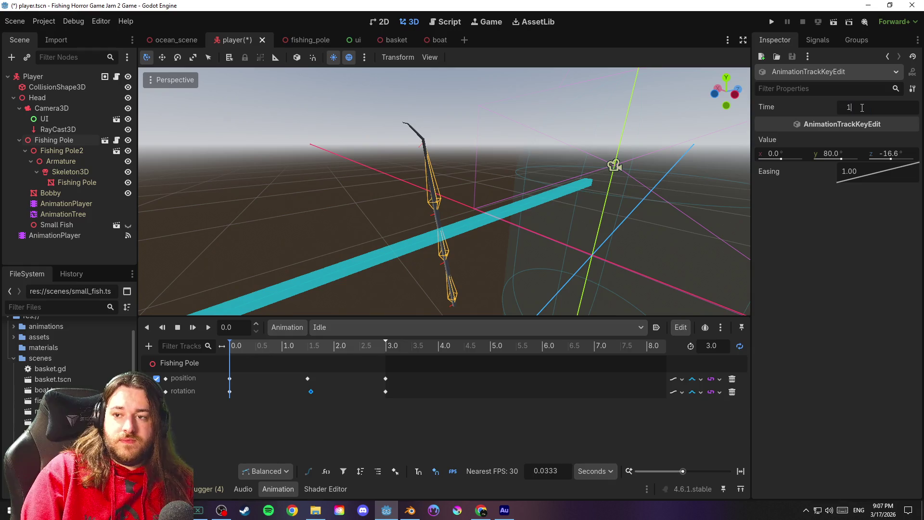
key(Return)
key(ctrl+s)
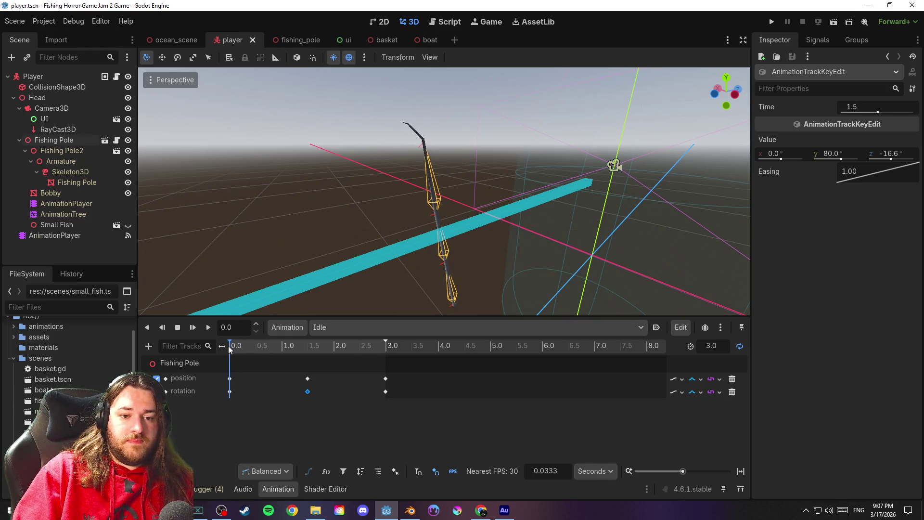
Play the Idle animation, stop it, and rewind the playhead to 0.0
click(208, 327)
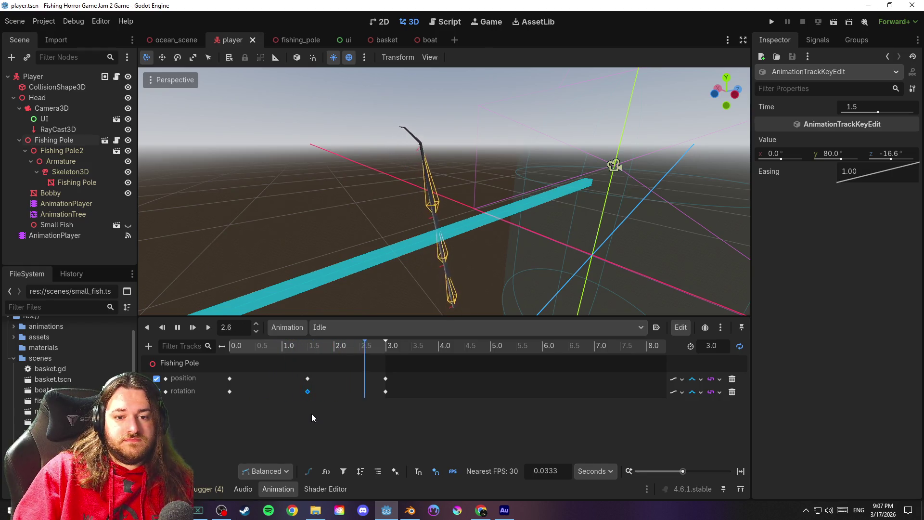
click(192, 327)
click(230, 345)
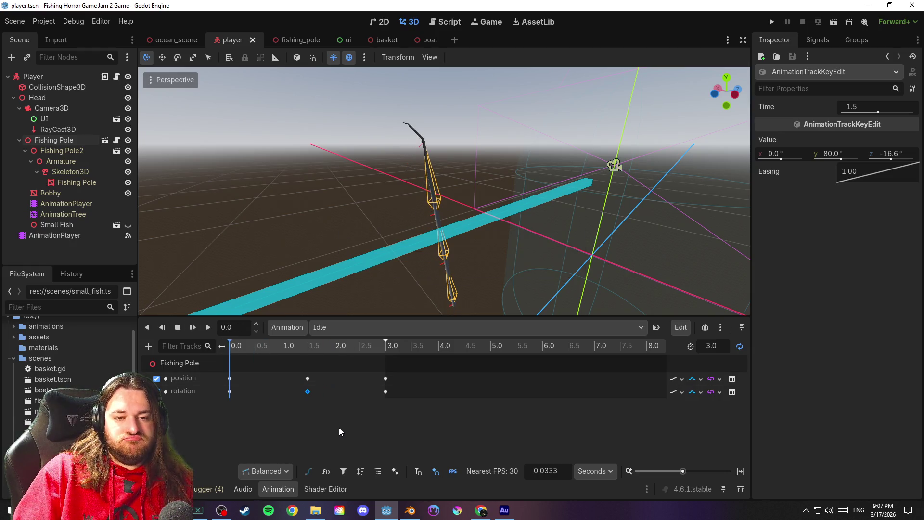
Run the game to watch the pole animation, stop it, and reselect the Fishing Pole node
click(771, 21)
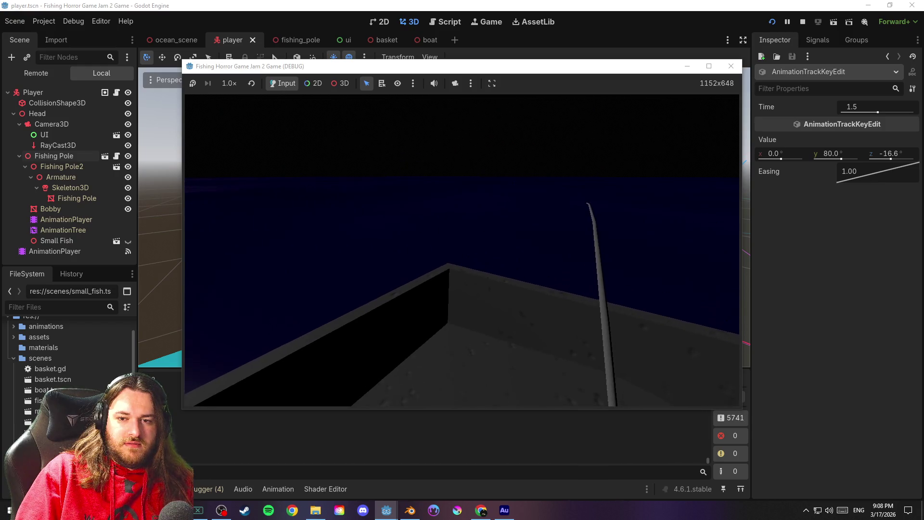
click(765, 158)
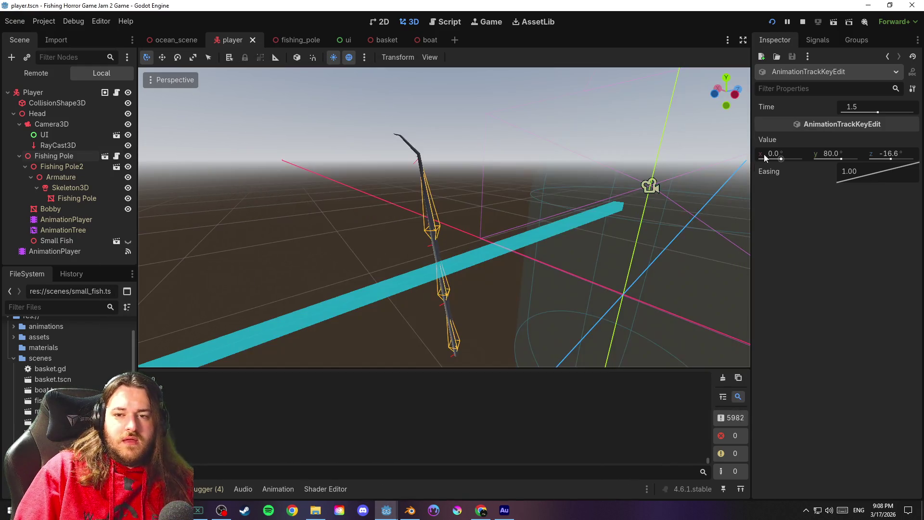
click(802, 21)
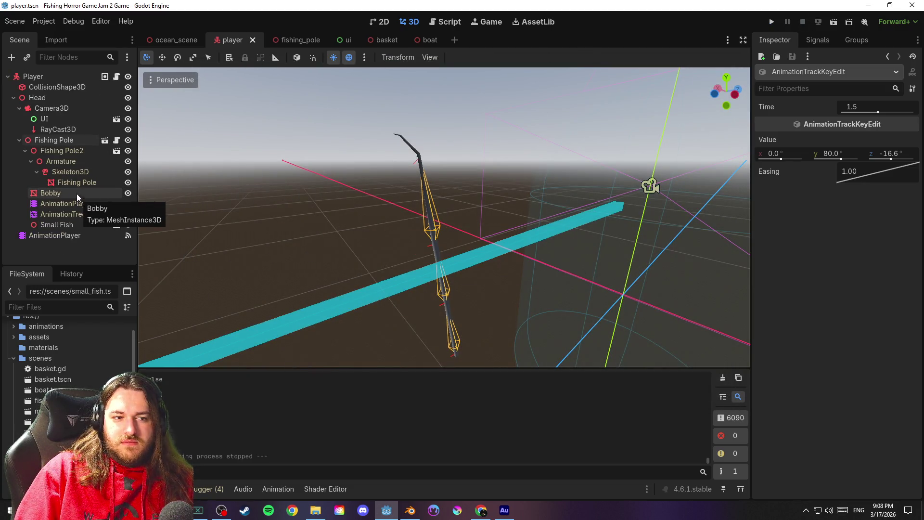
click(66, 142)
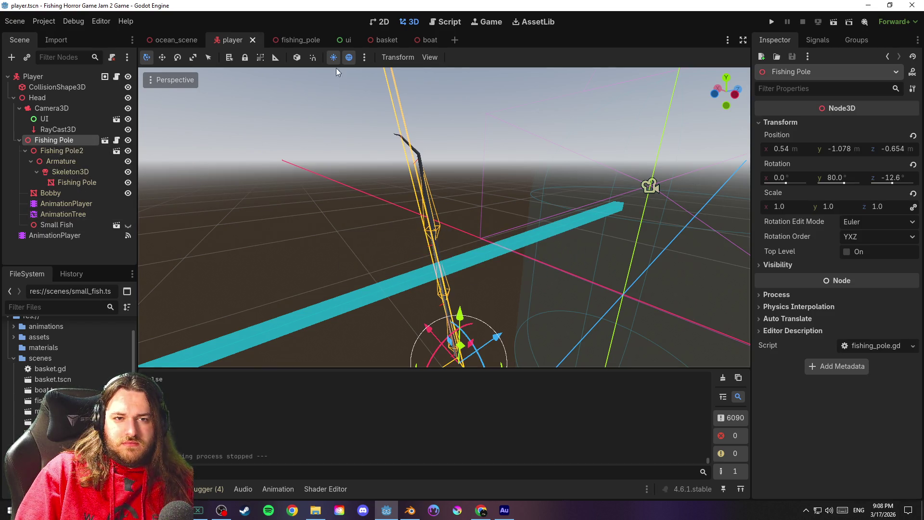
Open player.gd and try an await line after the Catch Fish play call, then remove it
click(454, 20)
click(378, 192)
drag(723, 93, 722, 260)
scroll(511, 251, down, 1)
click(385, 217)
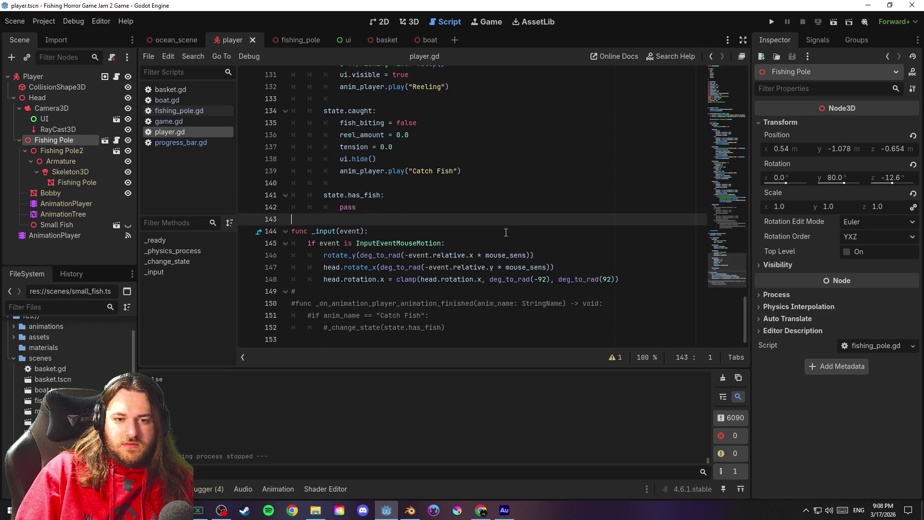
scroll(517, 236, up, 2)
click(491, 242)
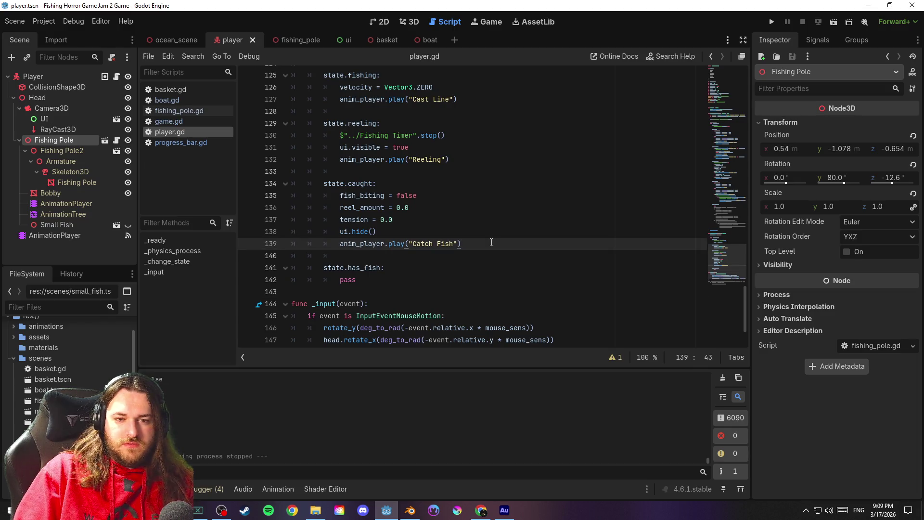
key(Return)
text(await)
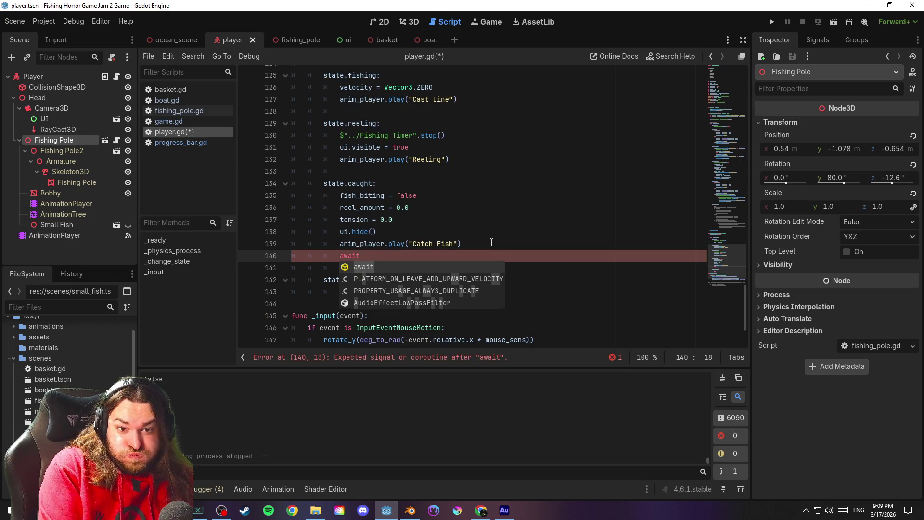
key(BackSpace)
key(BackSpace)
key(BackSpace)
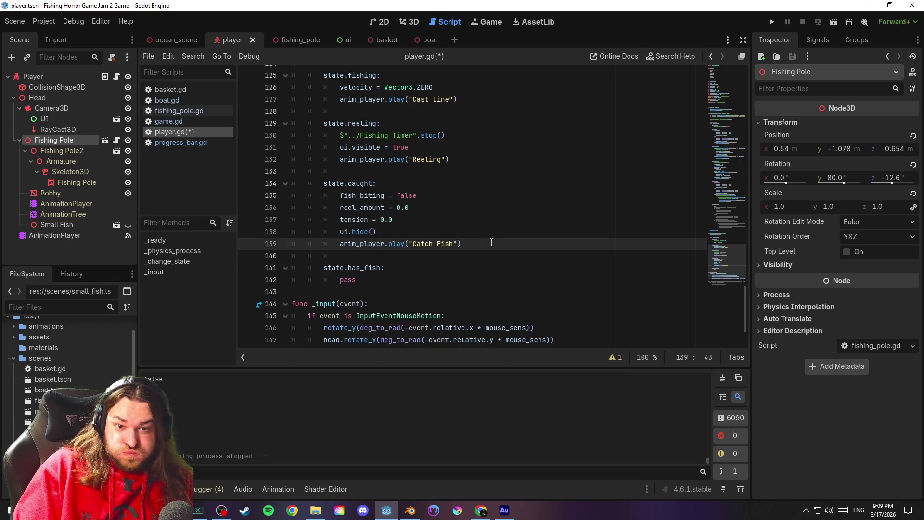
Add 'await anim_player.animation_finished' under state.caught: and save the script
scroll(495, 239, up, 6)
scroll(505, 234, up, 11)
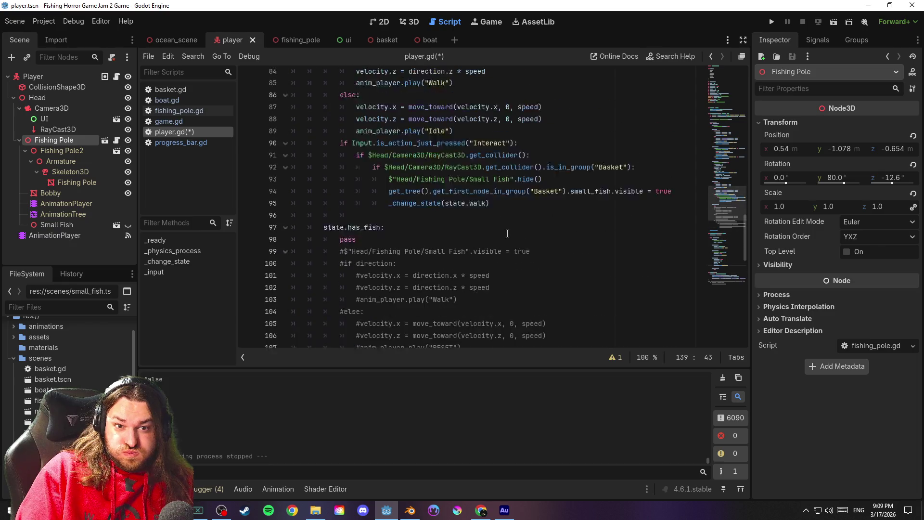
click(412, 158)
key(Return)
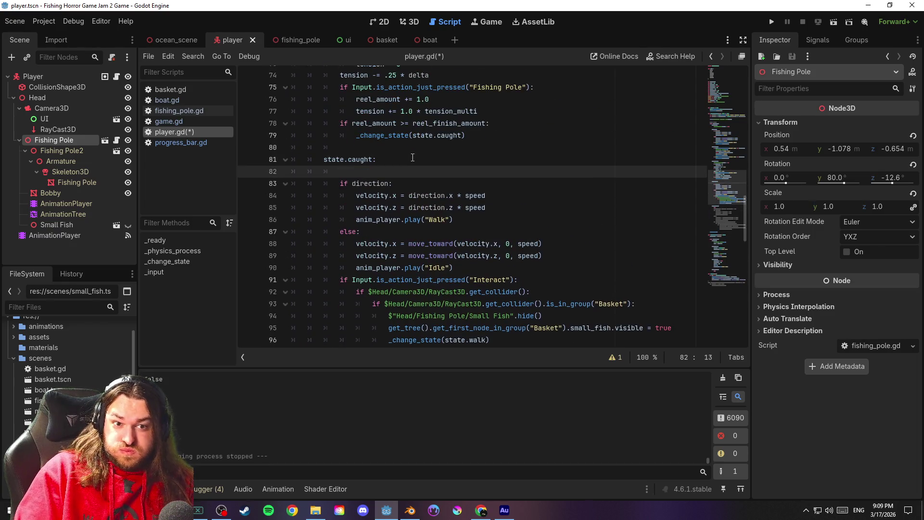
text(await )
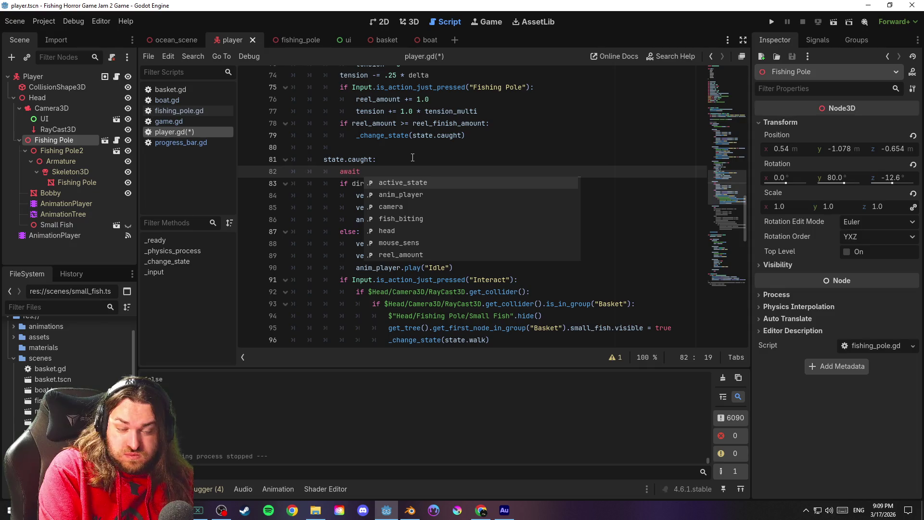
text(anim_player.an)
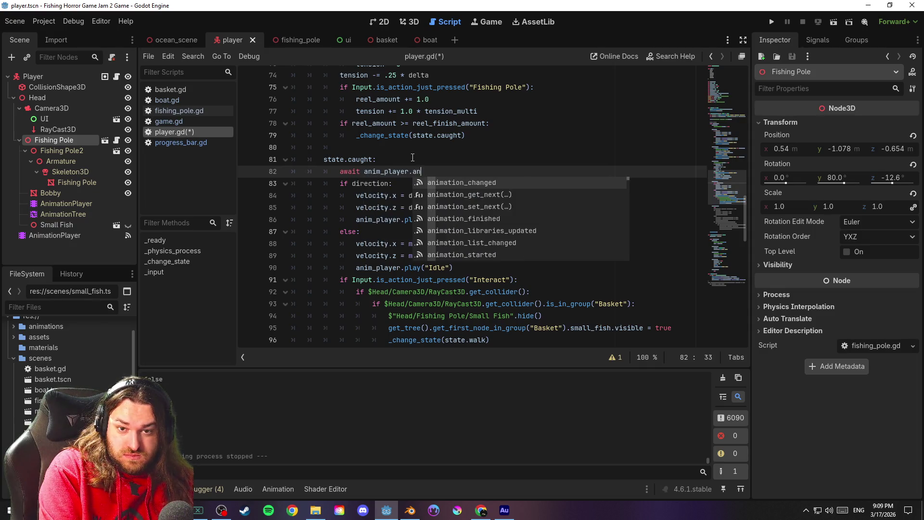
text(imation_fin)
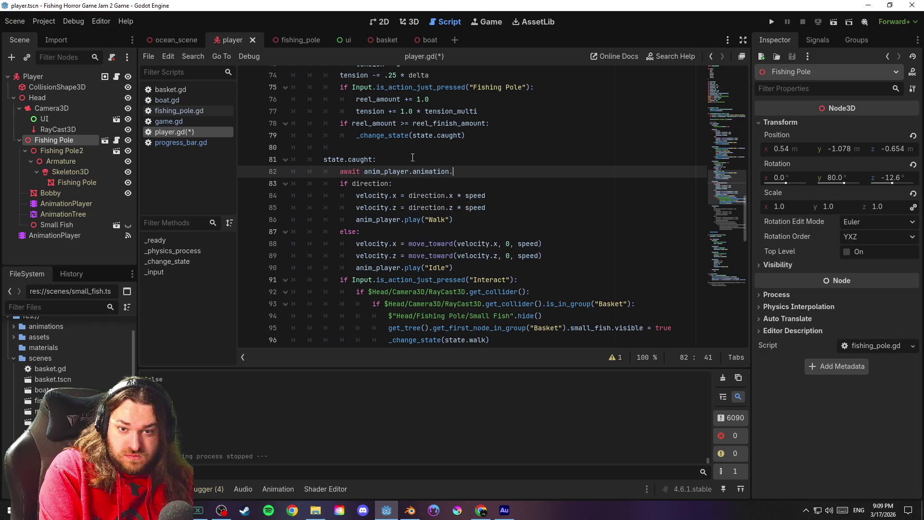
key(Return)
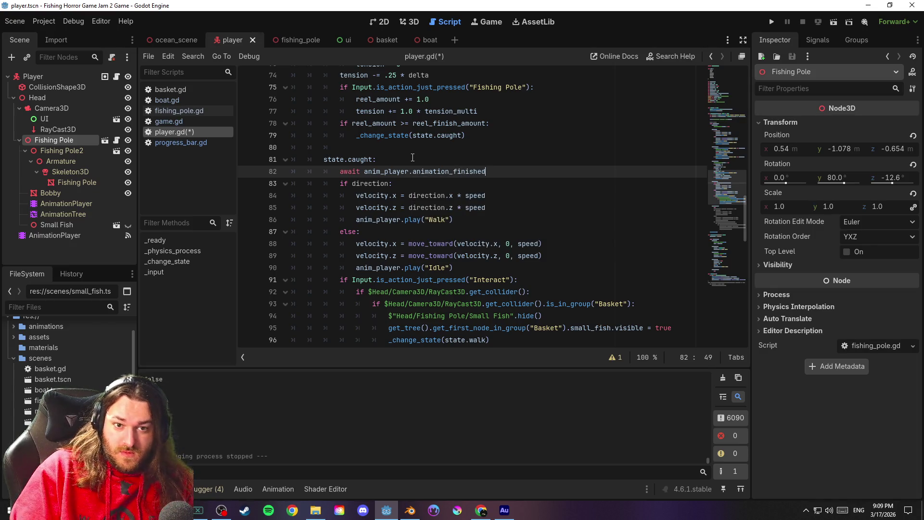
click(412, 158)
key(ctrl+s)
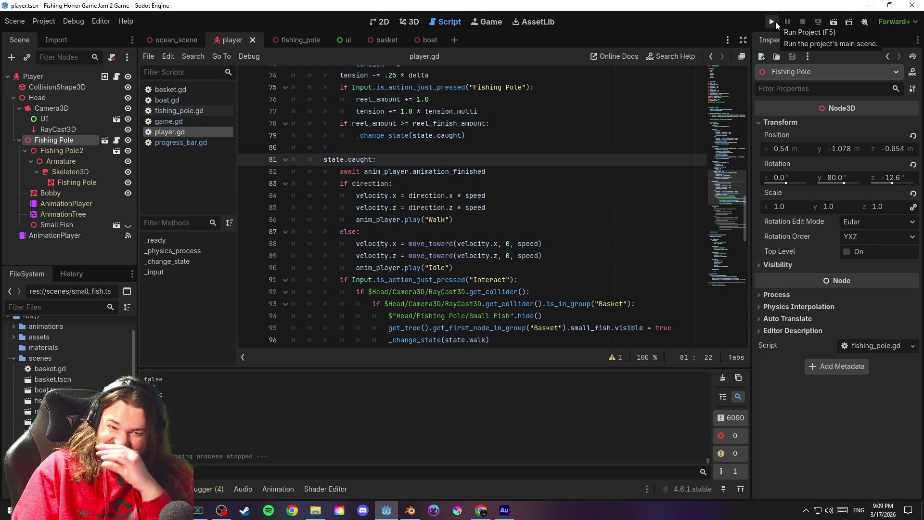
Run the game, look down at the boat deck to test fishing, then stop it with F8
click(775, 21)
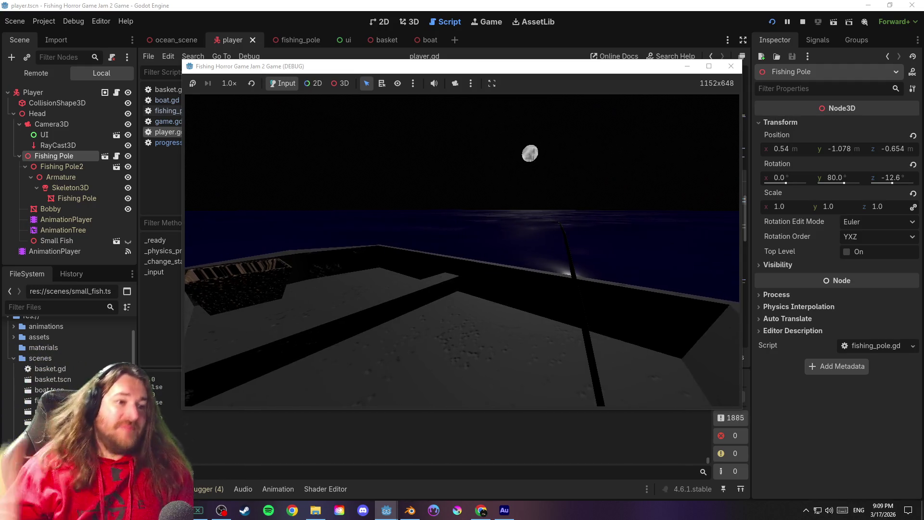
drag(462, 250, 462, 250)
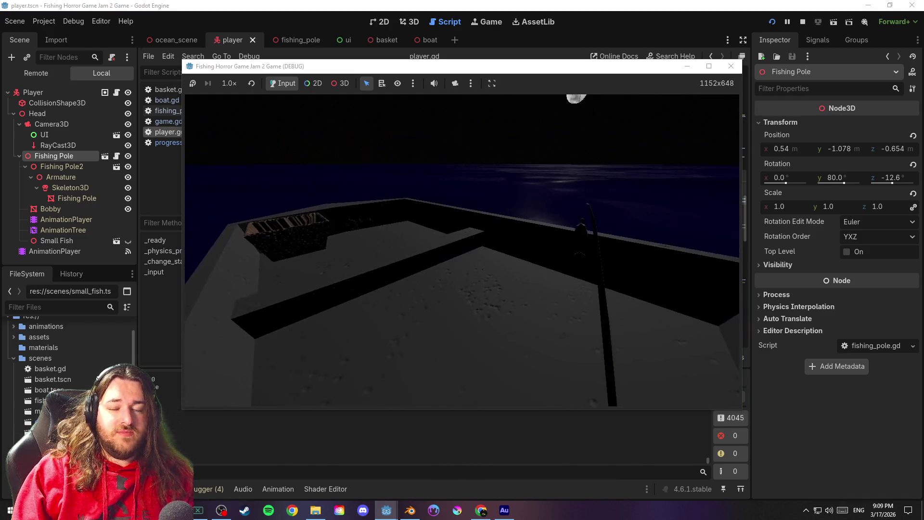
key(F8)
click(555, 151)
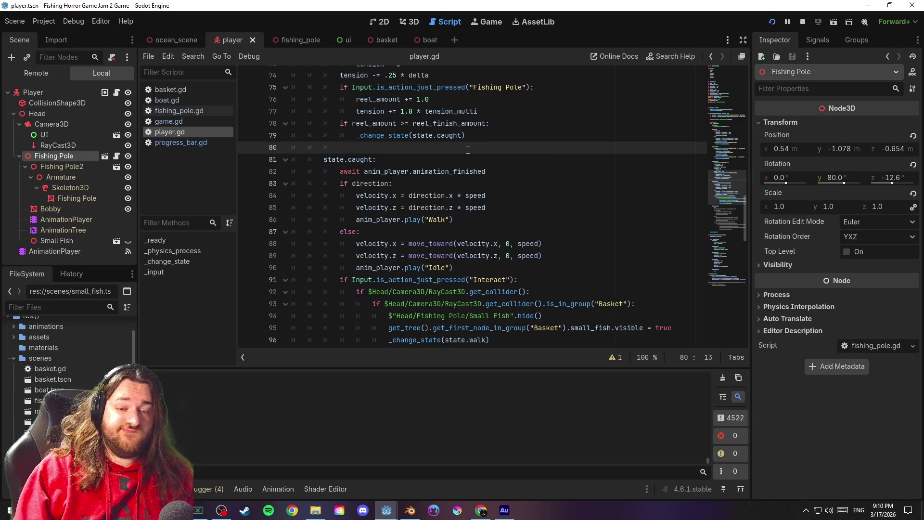
Replace the Small Fish visibility expression in the print call with active_state
key(ctrl+s)
click(529, 171)
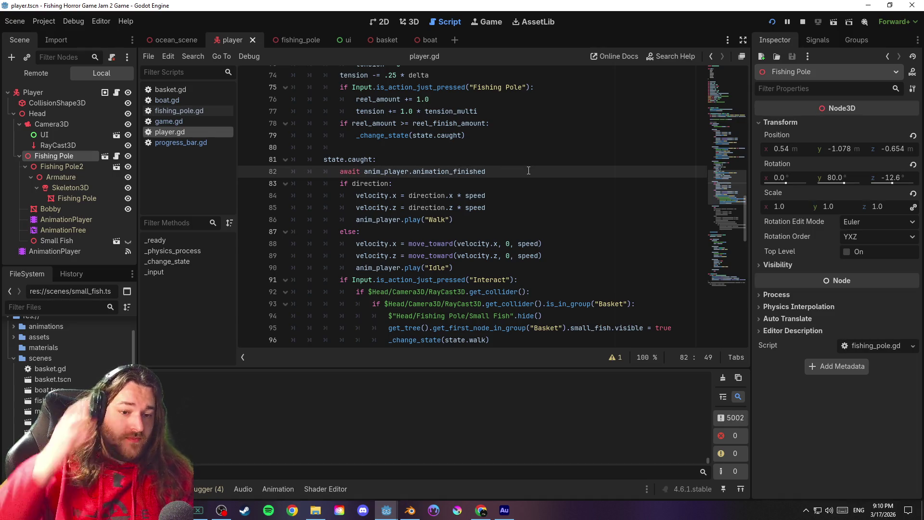
mouse_move(733, 194)
mouse_down()
mouse_move(729, 97)
mouse_move(731, 114)
mouse_up()
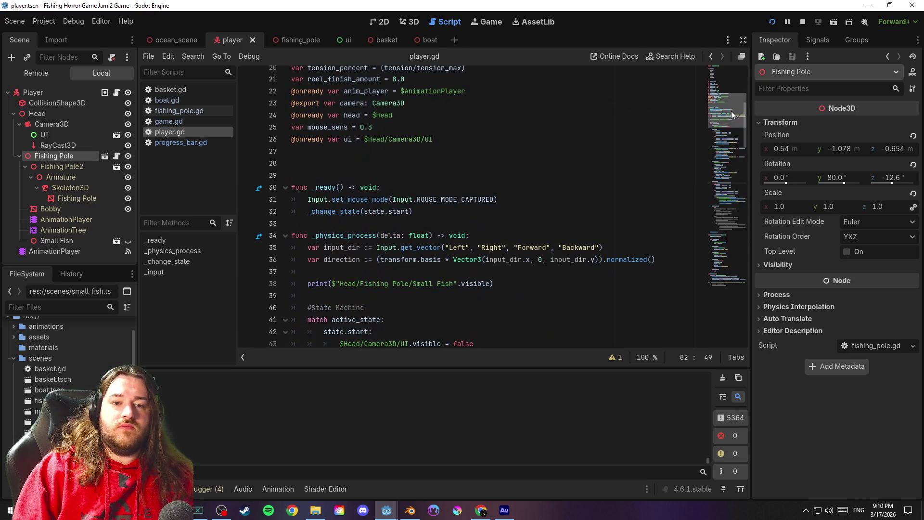
scroll(364, 230, down, 3)
click(354, 163)
drag(336, 175, 490, 175)
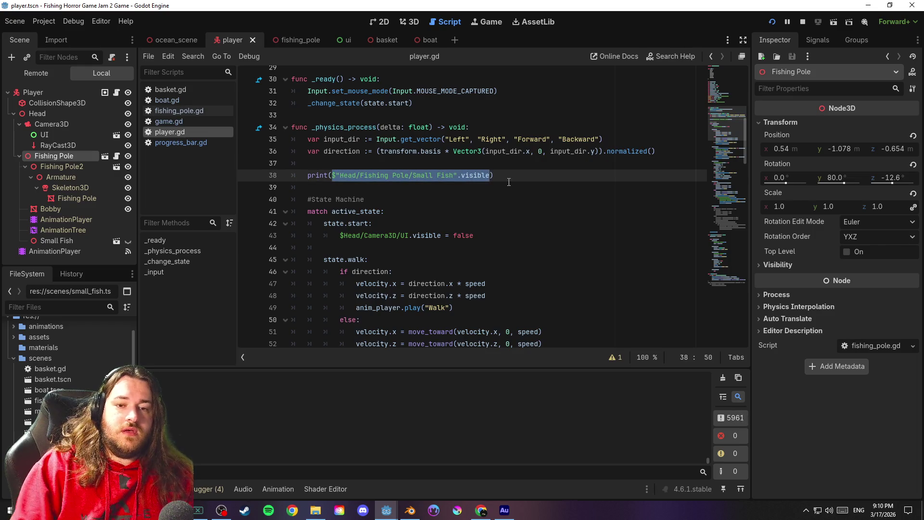
text(active_state)
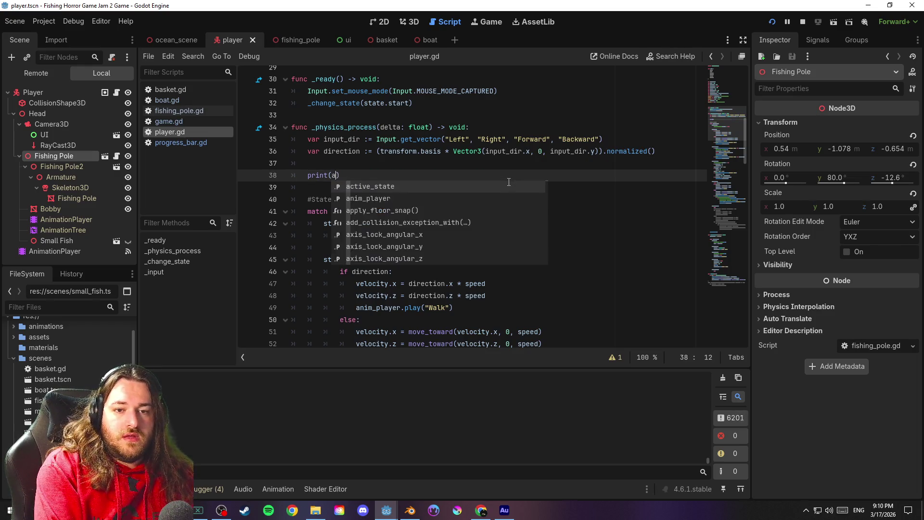
text())
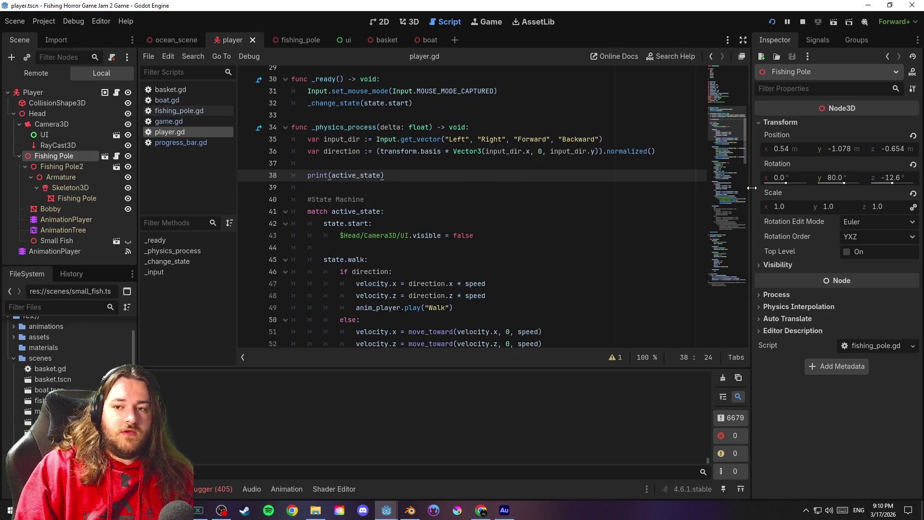
Save player.gd, launch the game with F5, then stop the test run
drag(724, 131, 735, 88)
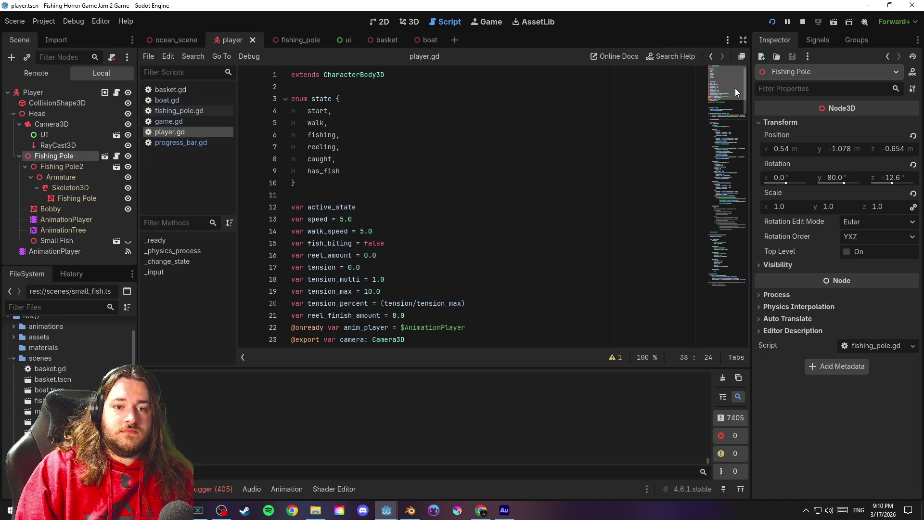
mouse_move(734, 90)
mouse_down()
mouse_move(741, 227)
mouse_move(753, 203)
mouse_up()
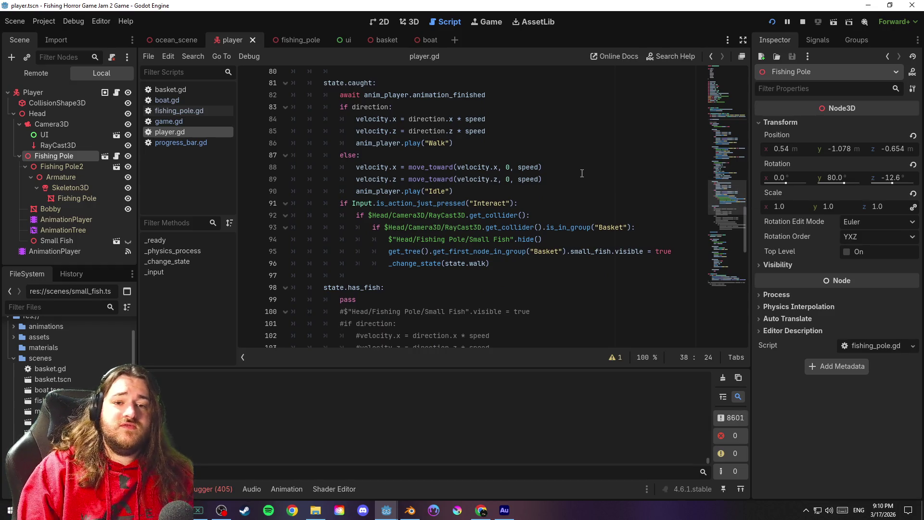
click(506, 139)
key(ctrl+s)
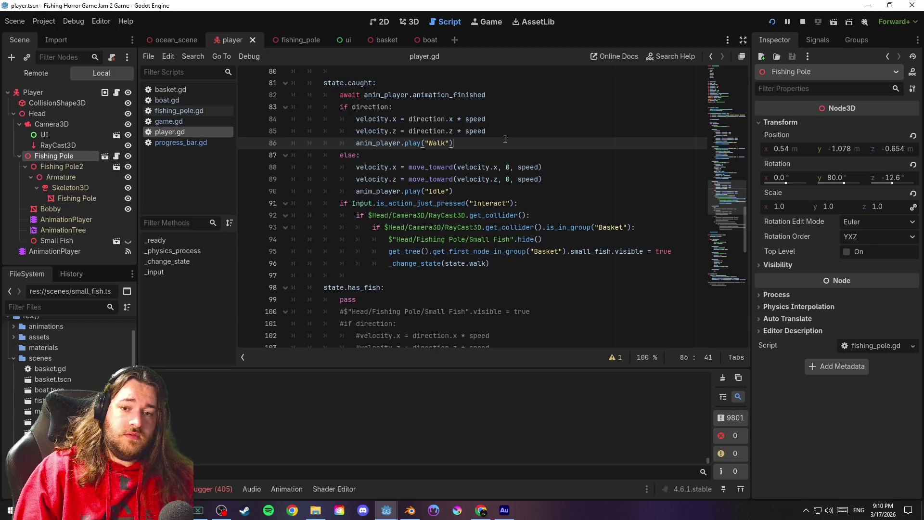
key(F5)
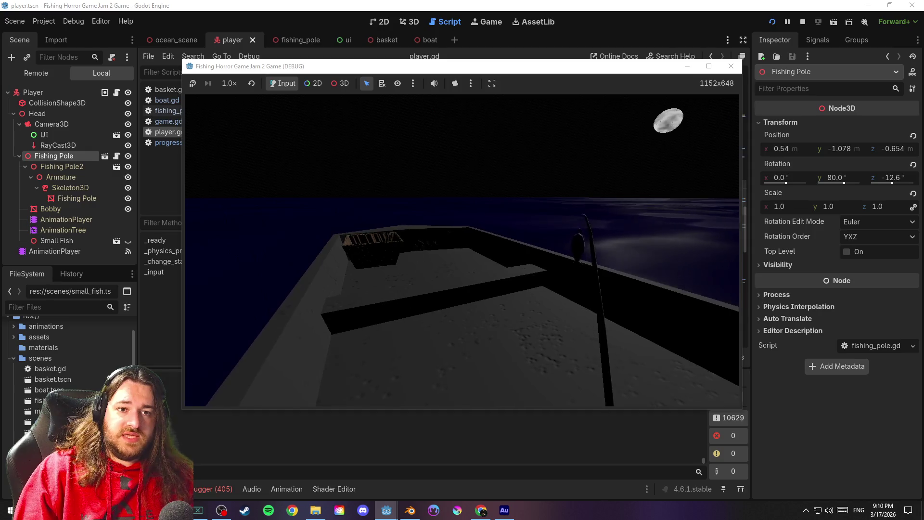
key(Escape)
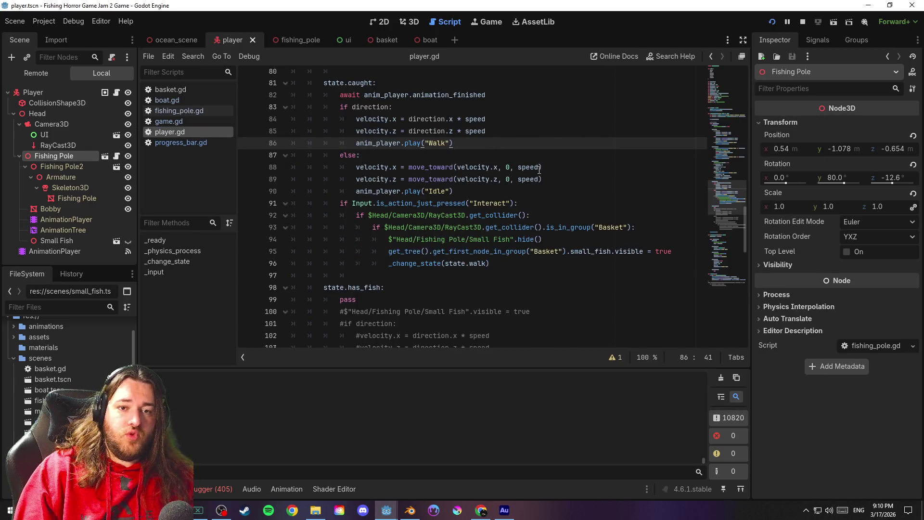
Delete the await animation_finished line and copy the caught state's movement and Interact code
mouse_move(487, 95)
mouse_down()
mouse_move(494, 95)
mouse_move(284, 96)
mouse_up()
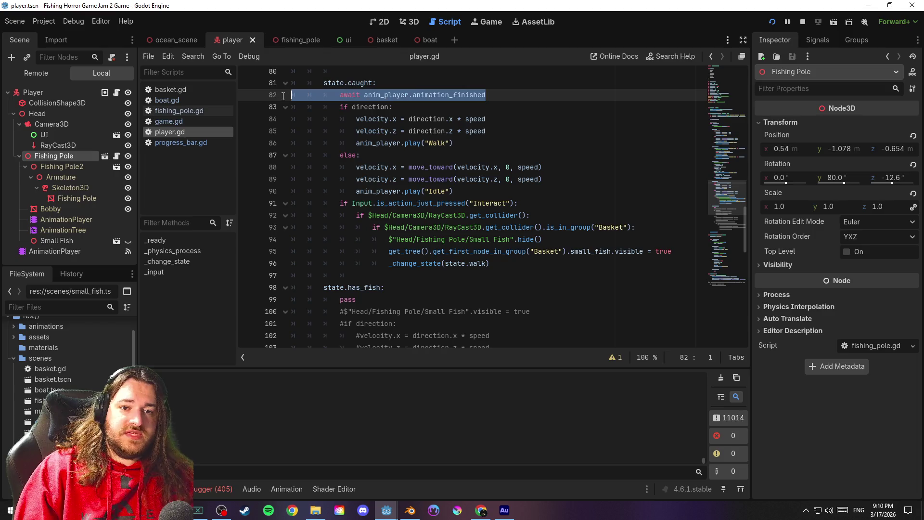
key(BackSpace)
key(BackSpace)
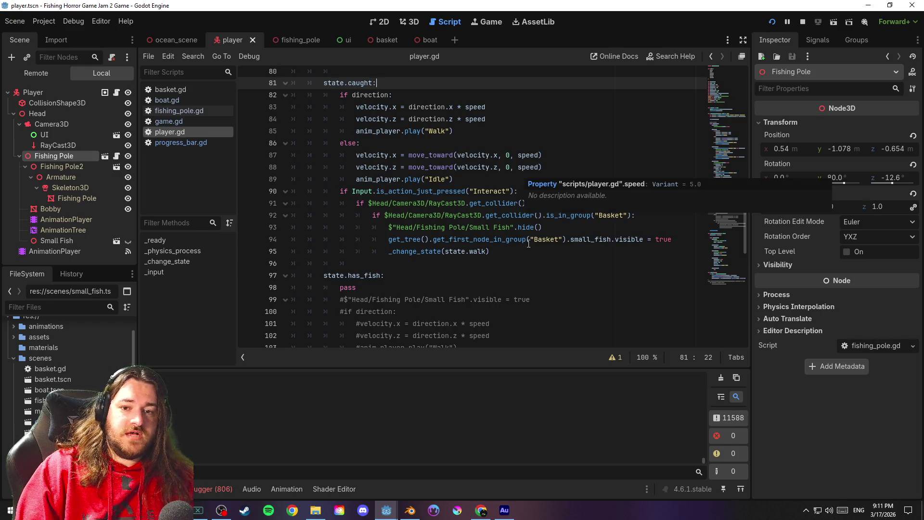
mouse_move(507, 254)
mouse_down()
mouse_move(278, 190)
mouse_move(274, 95)
mouse_up()
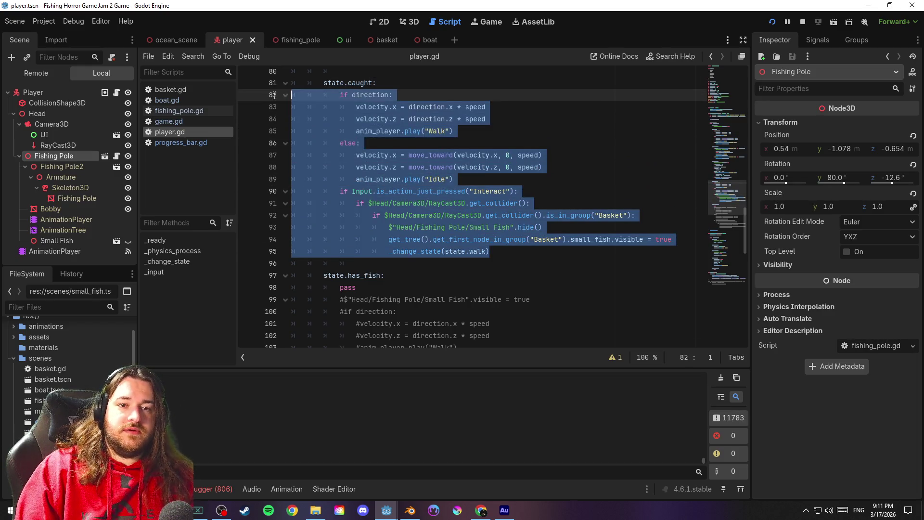
right_click(387, 121)
click(429, 183)
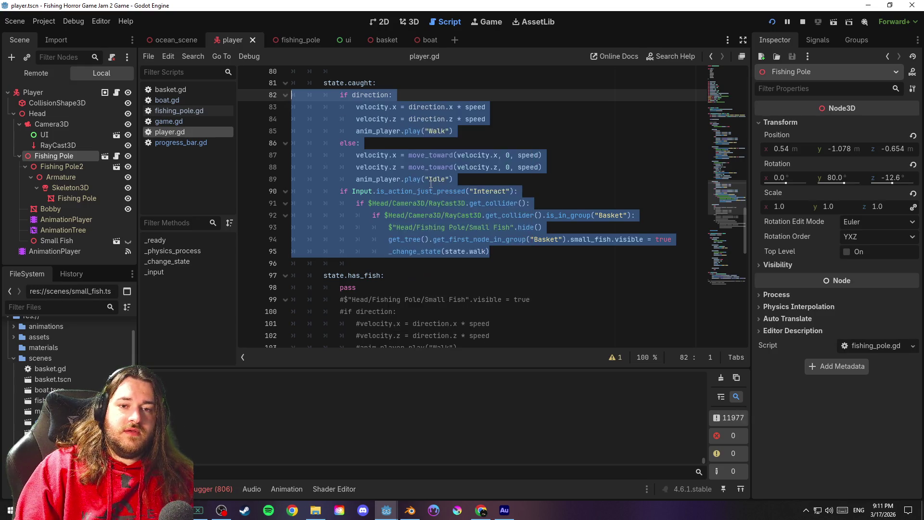
Paste that code over the commented-out has_fish lines and save the script
scroll(428, 180, down, 3)
scroll(428, 181, down, 3)
mouse_move(512, 247)
mouse_down()
mouse_move(291, 250)
mouse_move(264, 65)
mouse_up()
scroll(322, 153, up, 2)
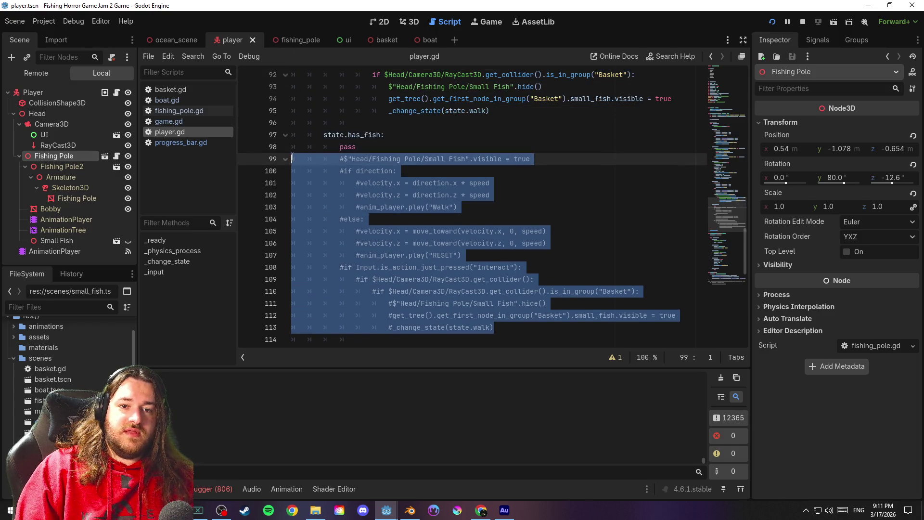
right_click(321, 153)
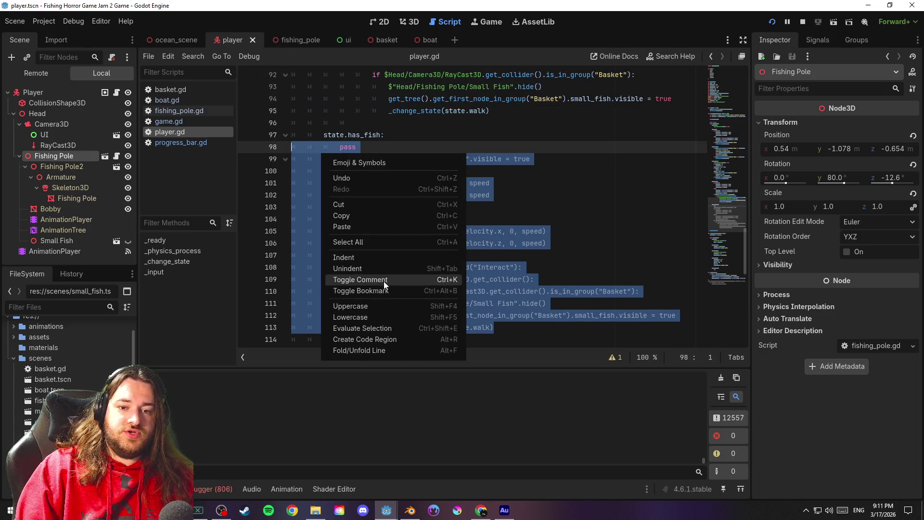
click(363, 227)
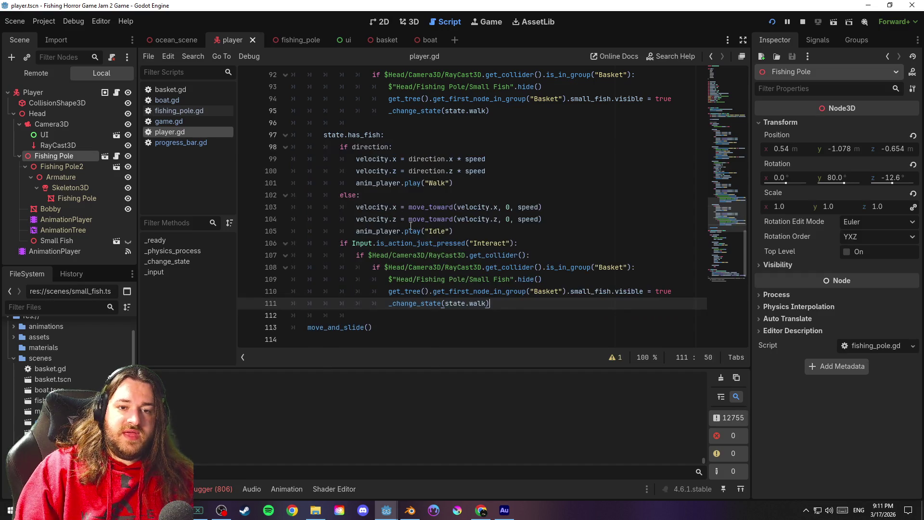
click(417, 139)
key(ctrl+s)
Insert a blank line above move_and_slide() in the physics process
scroll(444, 197, down, 3)
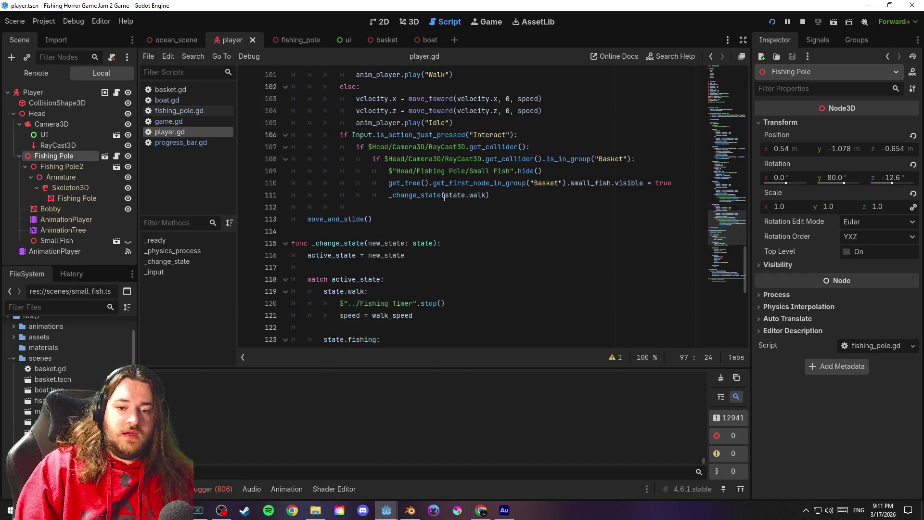
click(428, 207)
key(Return)
click(422, 230)
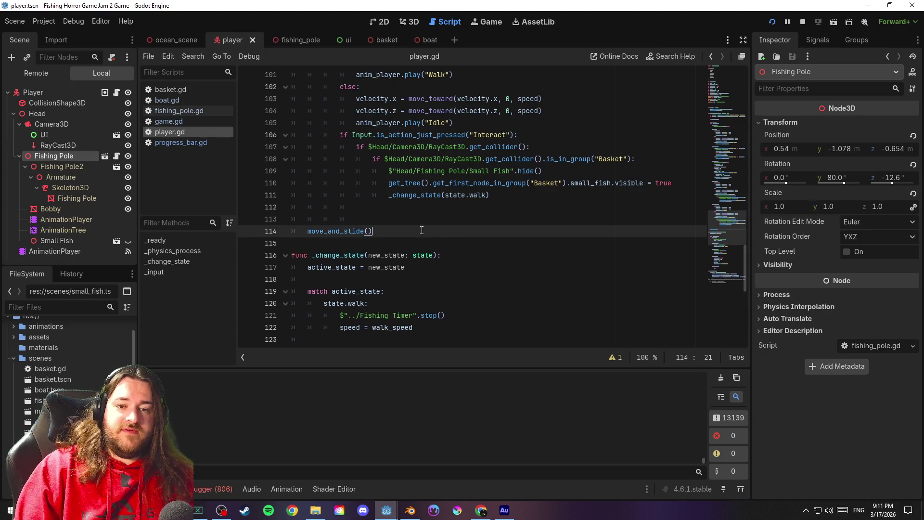
click(410, 219)
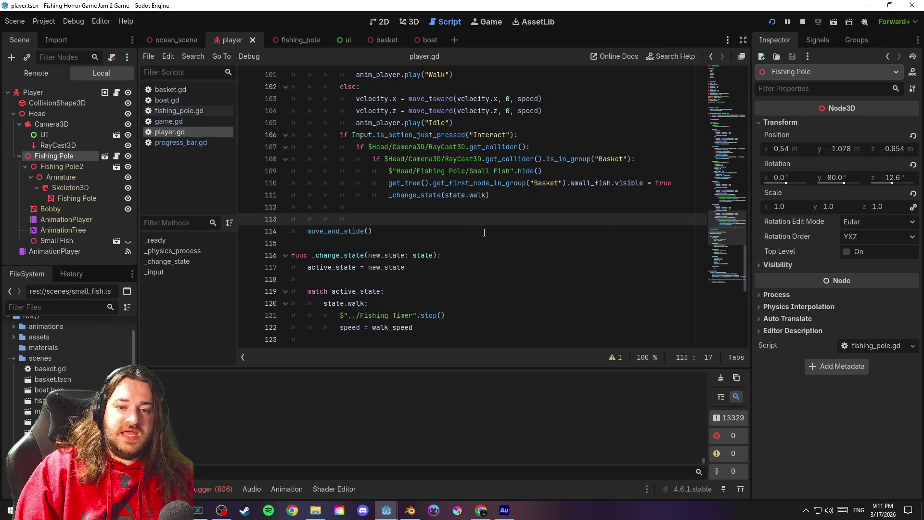
Review the fishing, has_fish and caught branches in _change_state and save
scroll(491, 236, down, 5)
click(495, 171)
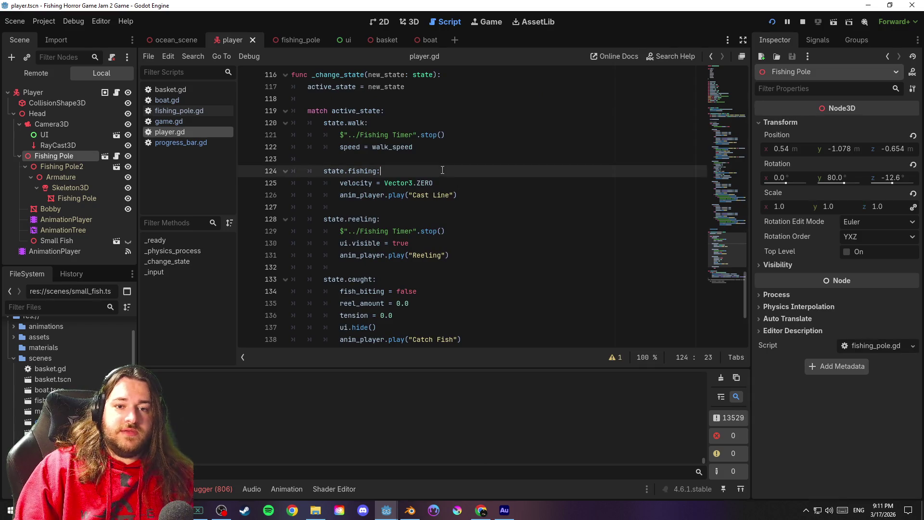
scroll(512, 216, down, 3)
scroll(513, 217, down, 1)
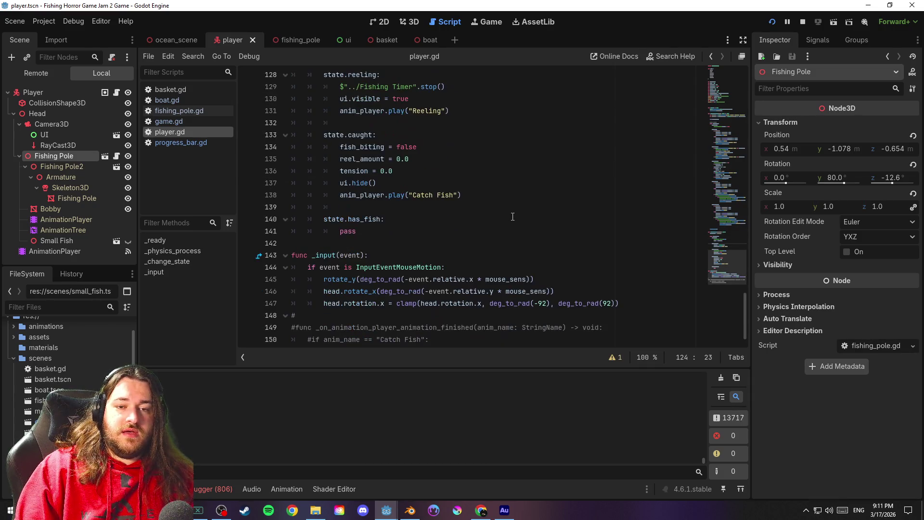
click(452, 221)
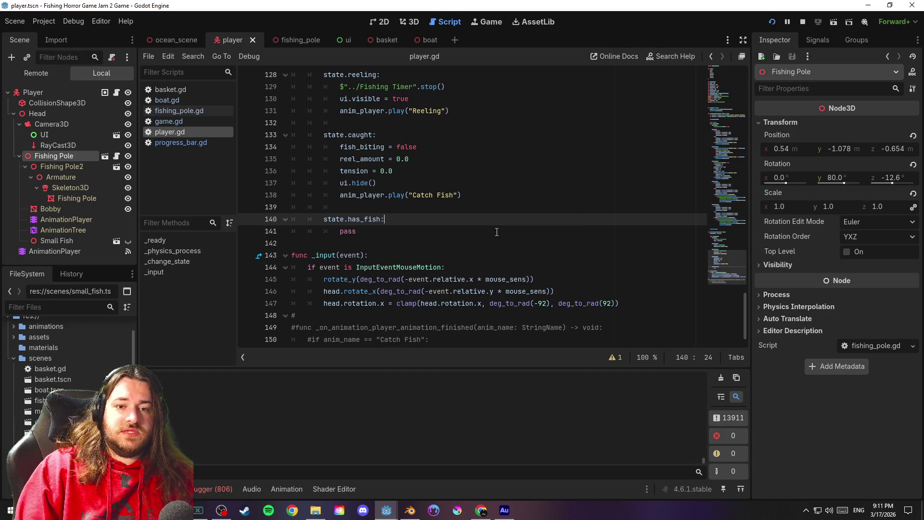
scroll(496, 230, up, 1)
click(435, 172)
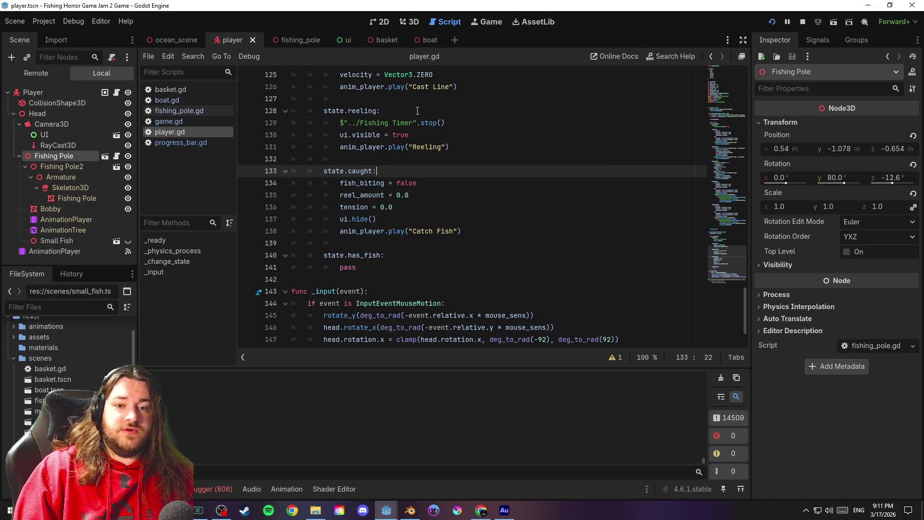
click(418, 110)
key(ctrl+s)
Check the caught branch's fish_biting = false reset and save the scene and script
click(437, 174)
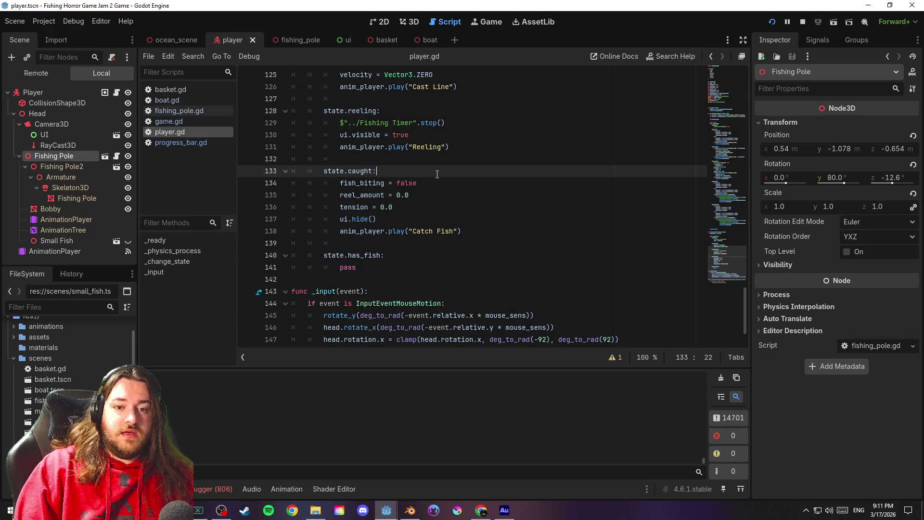
click(453, 187)
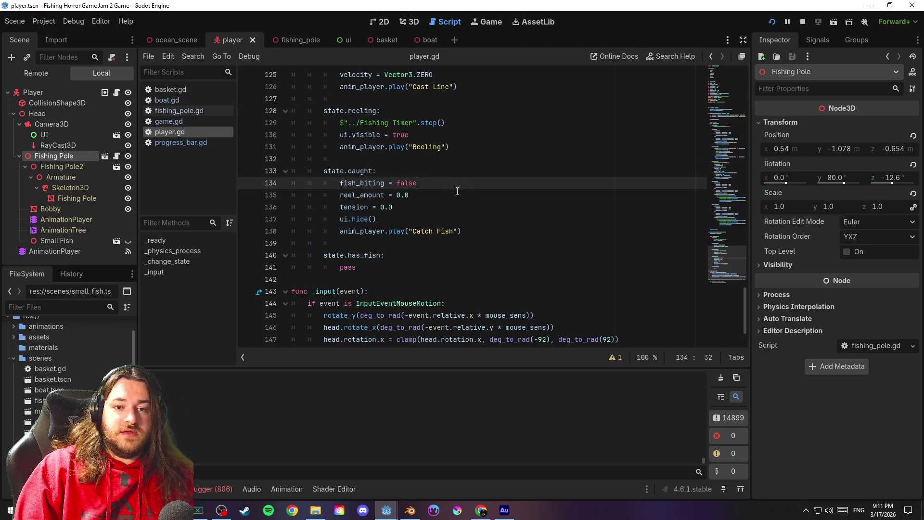
scroll(461, 191, down, 2)
click(459, 154)
key(ctrl+s)
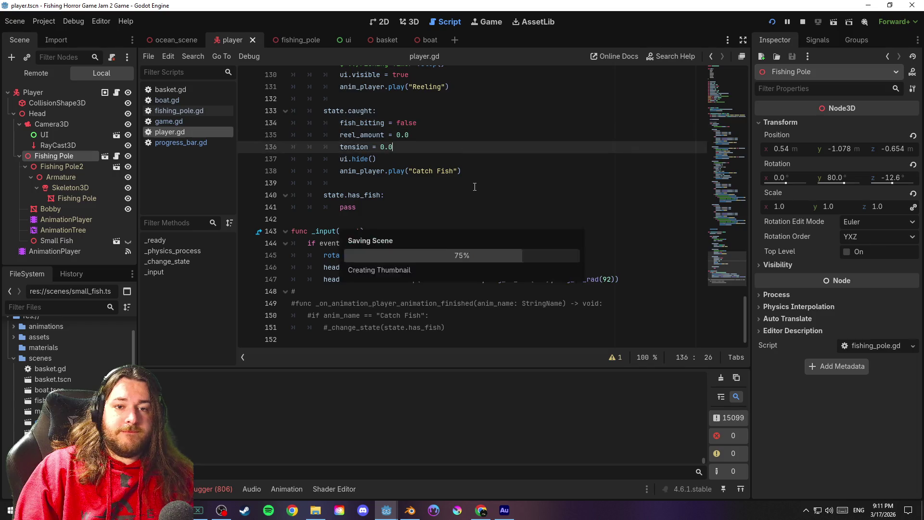
Uncomment lines 148–151 with Toggle Comment to enable the animation-finished handler, then save
click(486, 167)
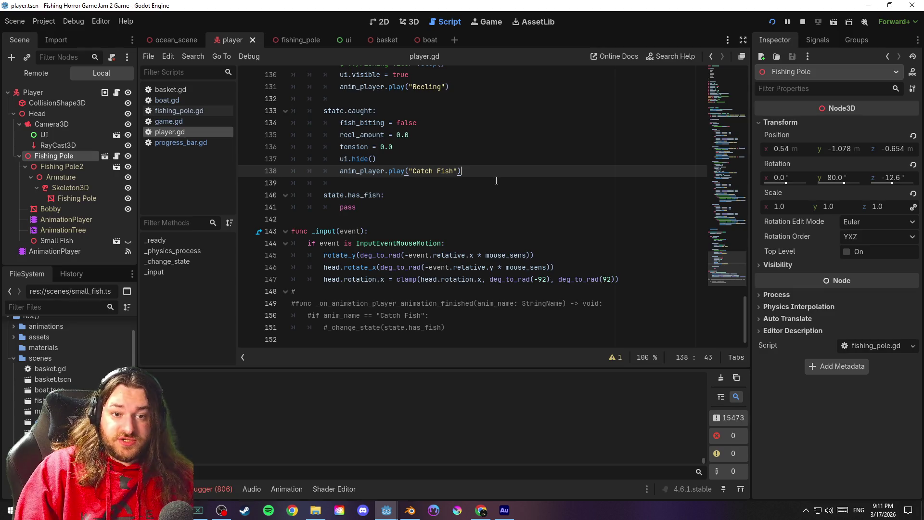
drag(455, 332, 292, 291)
right_click(333, 307)
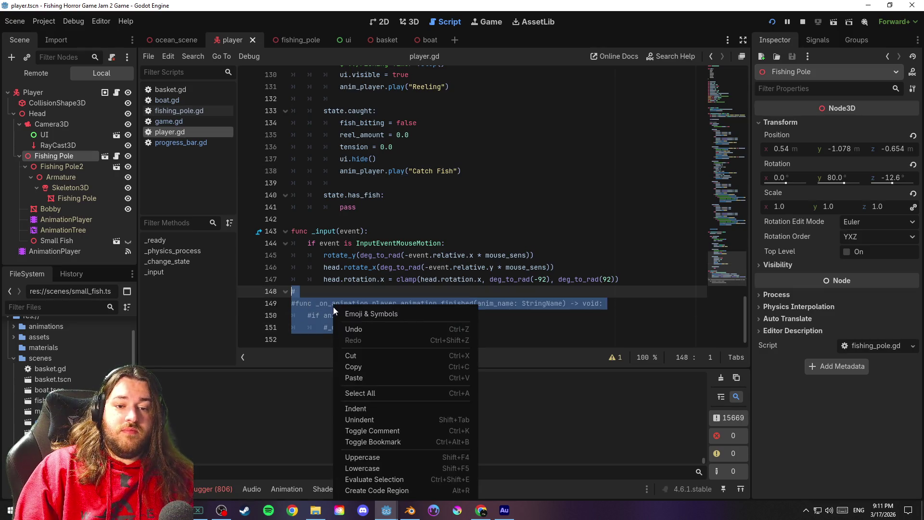
click(383, 432)
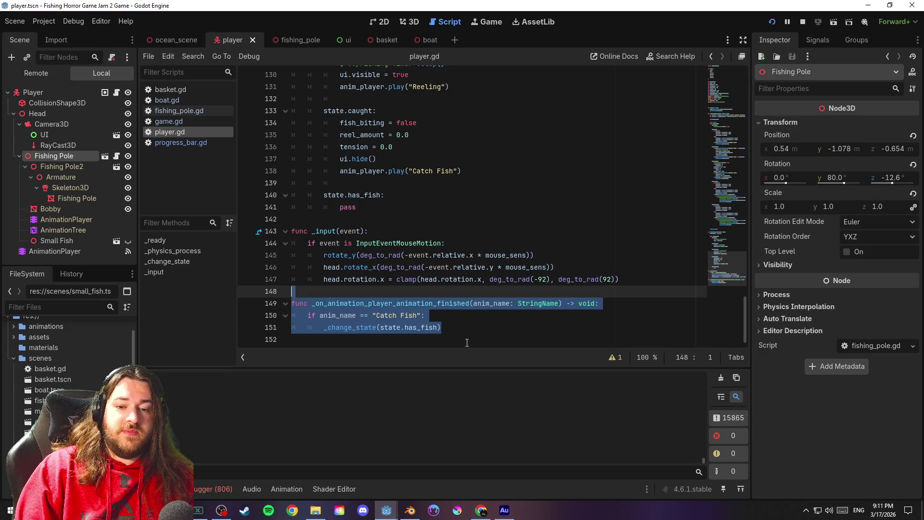
key(ctrl+s)
Select the state.caught block body on lines 82–95
scroll(504, 334, down, 1)
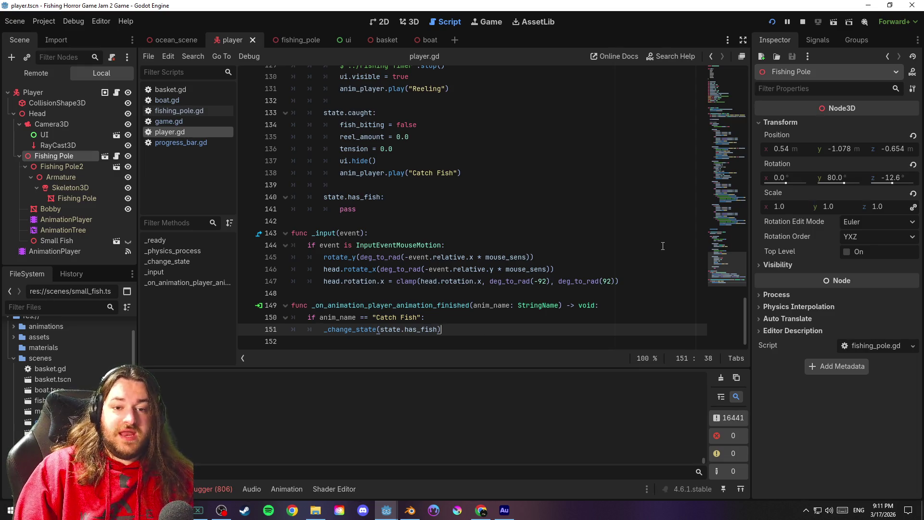
drag(729, 267, 744, 190)
mouse_move(538, 267)
mouse_down()
mouse_move(457, 253)
mouse_move(291, 100)
mouse_up()
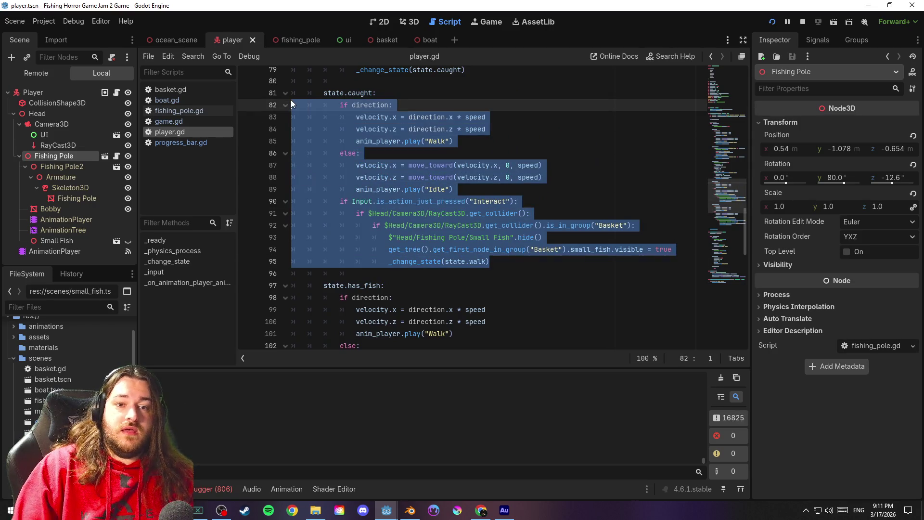
Replace the old state.caught movement code in player.gd with pass and save
key(Delete)
key(Tab)
key(Tab)
text(pass)
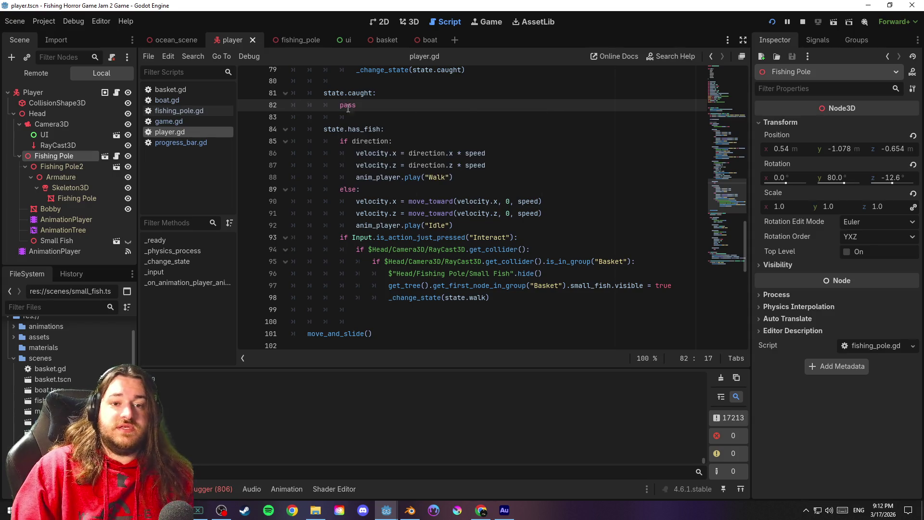
key(ctrl+s)
Review the lower part of player.gd around lines 125–128 and save again
scroll(737, 251, down, 10)
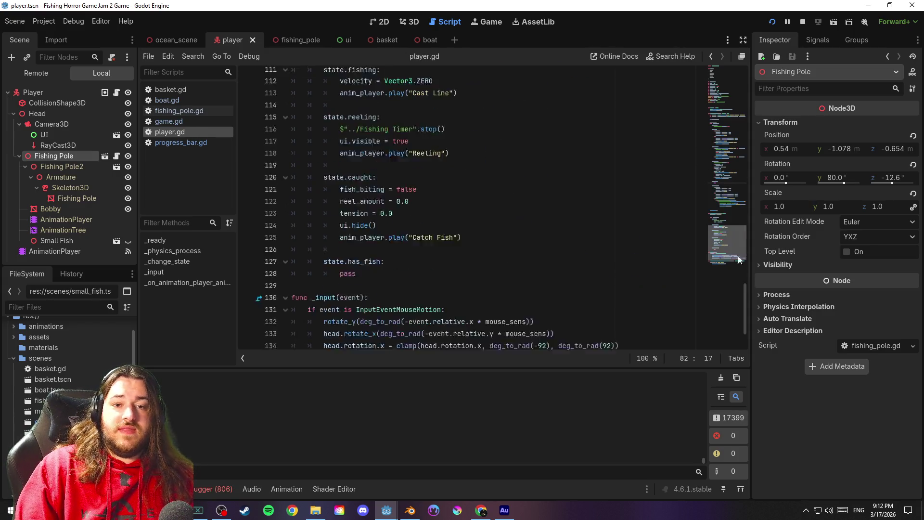
click(527, 222)
click(528, 212)
key(ctrl+s)
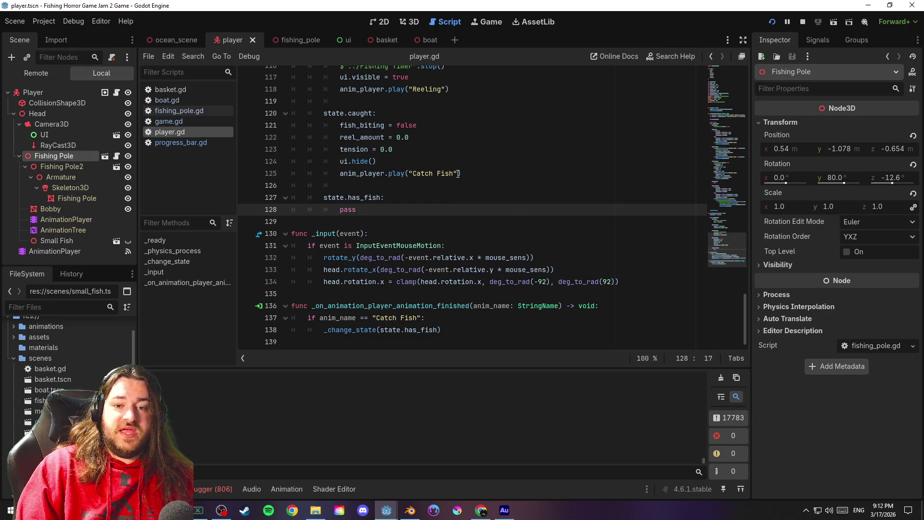
mouse_move(711, 206)
mouse_down()
mouse_move(722, 174)
mouse_move(740, 249)
mouse_up()
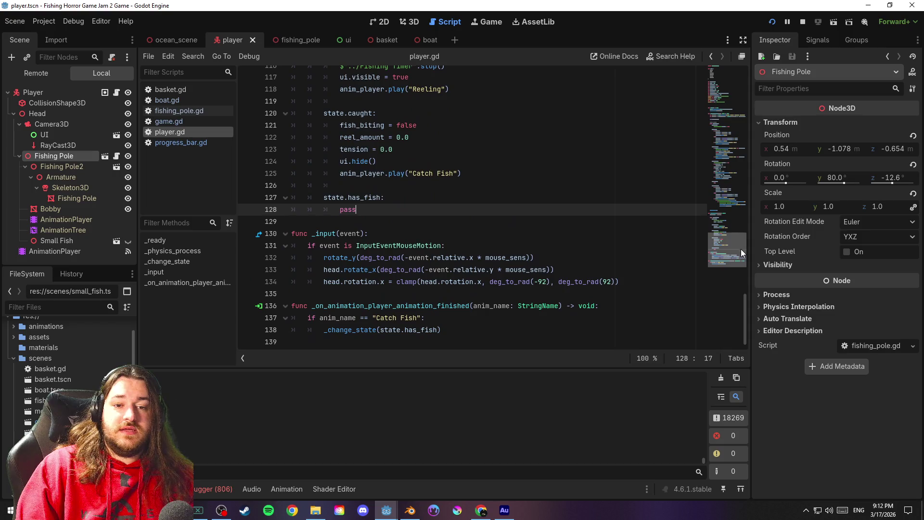
click(476, 172)
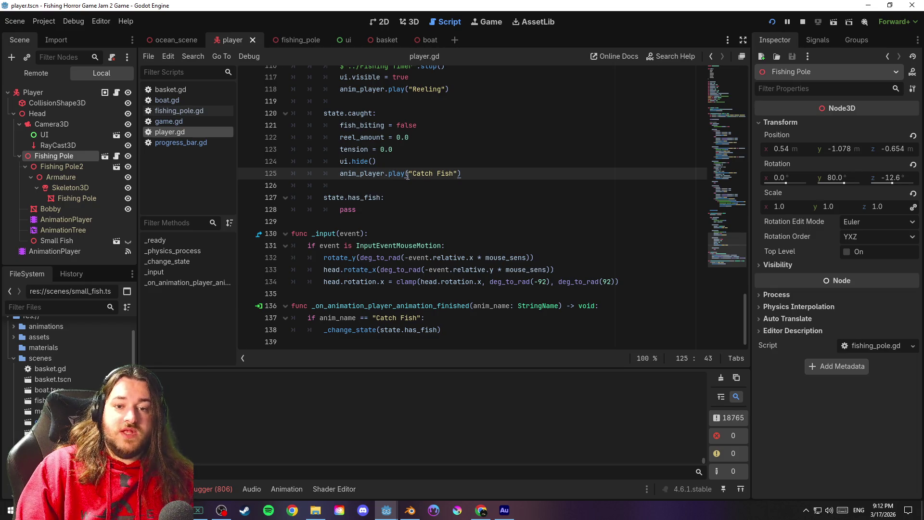
key(ctrl+s)
Check the AnimationPlayer's animation_finished signal connection, then save player.gd
click(76, 252)
click(128, 251)
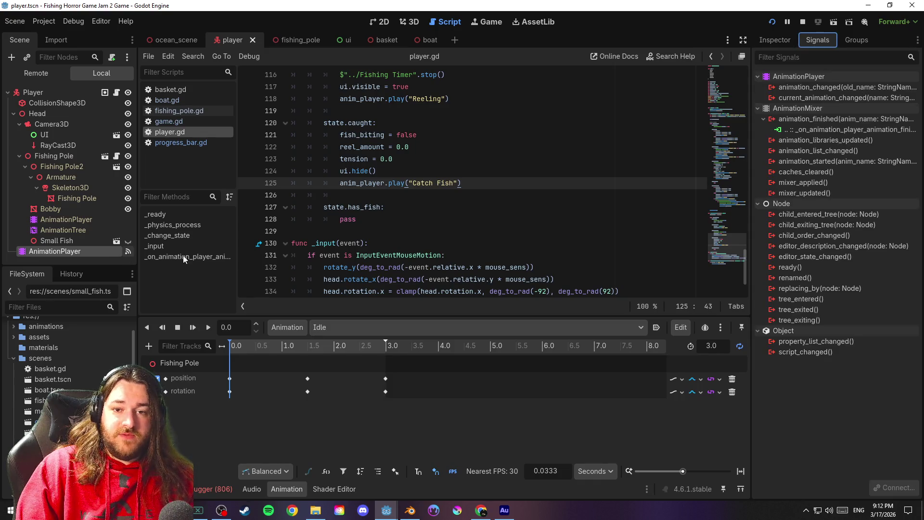
scroll(492, 238, down, 2)
click(471, 284)
key(ctrl+s)
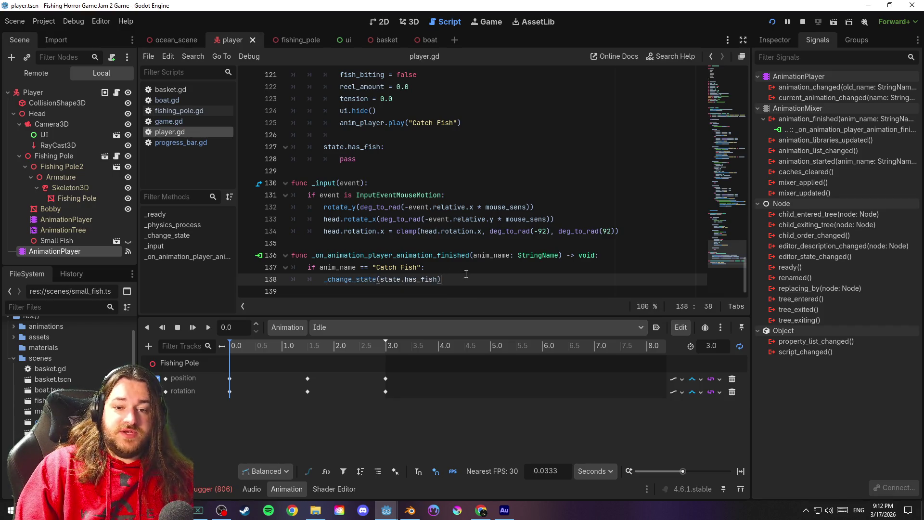
Scroll through player.gd's has_fish code near line 98 and save the script
scroll(442, 242, up, 5)
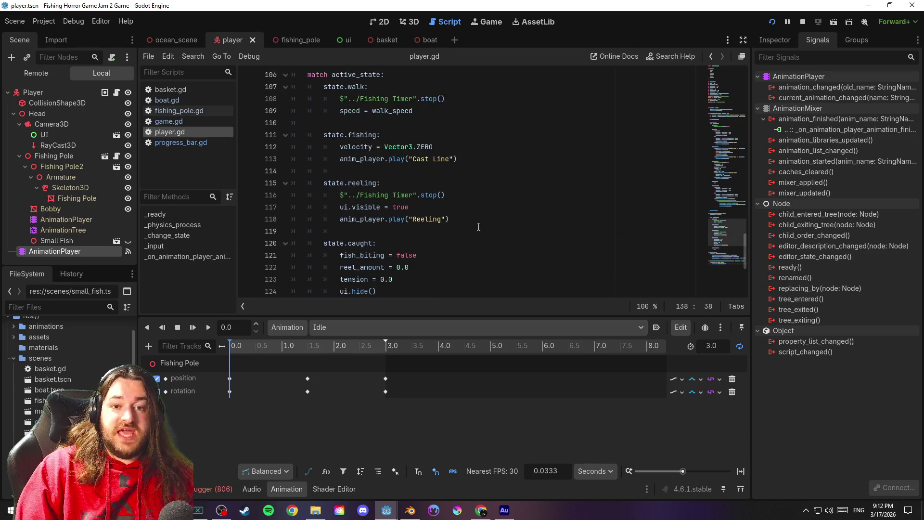
scroll(470, 267, down, 5)
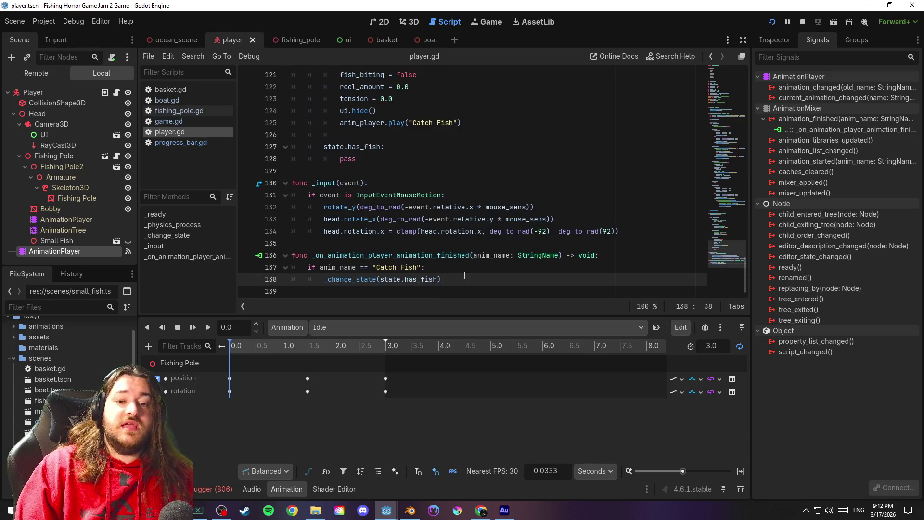
scroll(729, 244, up, 3)
drag(729, 237, 731, 200)
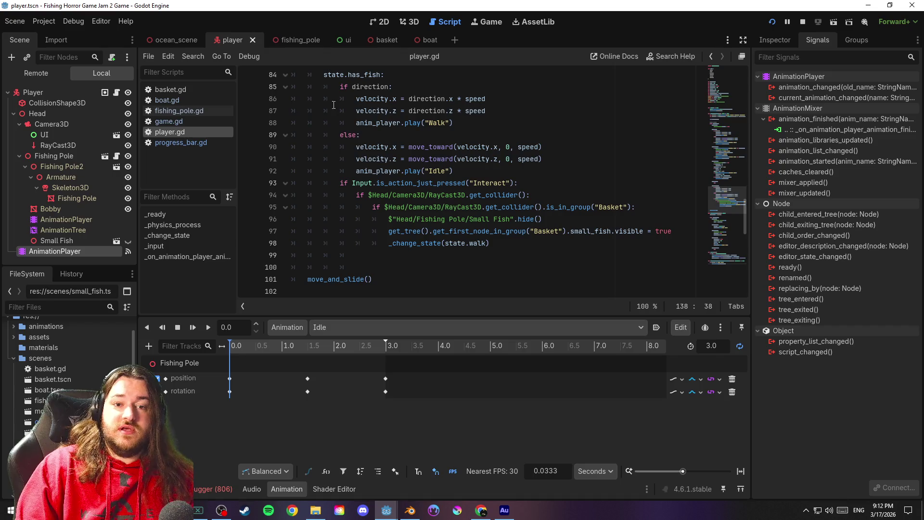
click(528, 244)
key(ctrl+s)
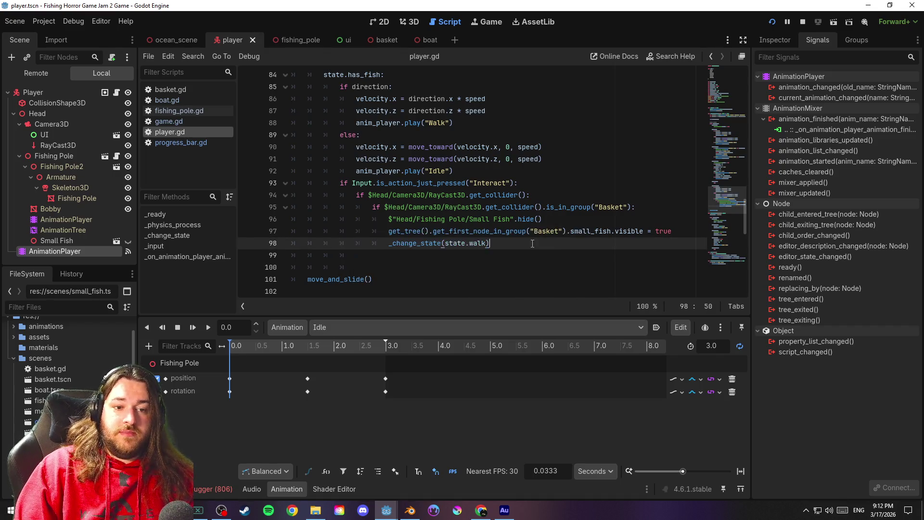
key(ctrl+s)
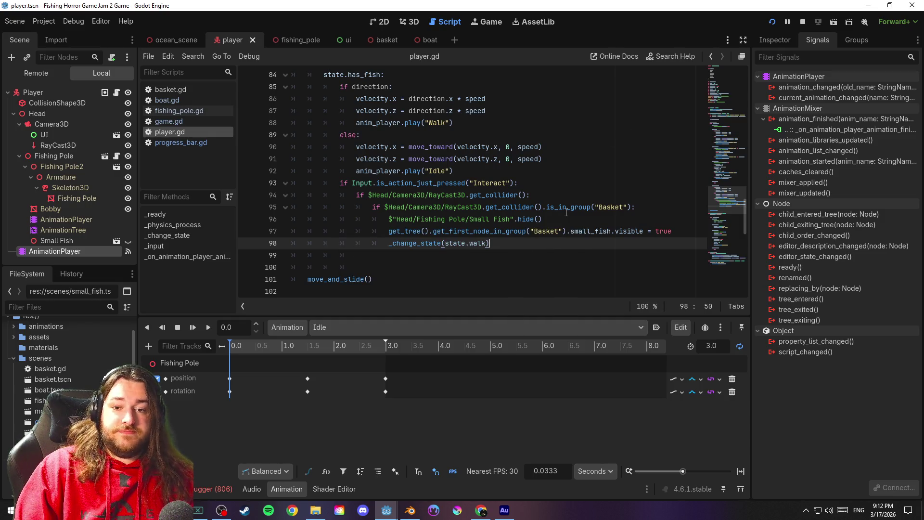
Review the Interact handling on lines 93–97 and save the script
click(685, 233)
drag(683, 233, 287, 186)
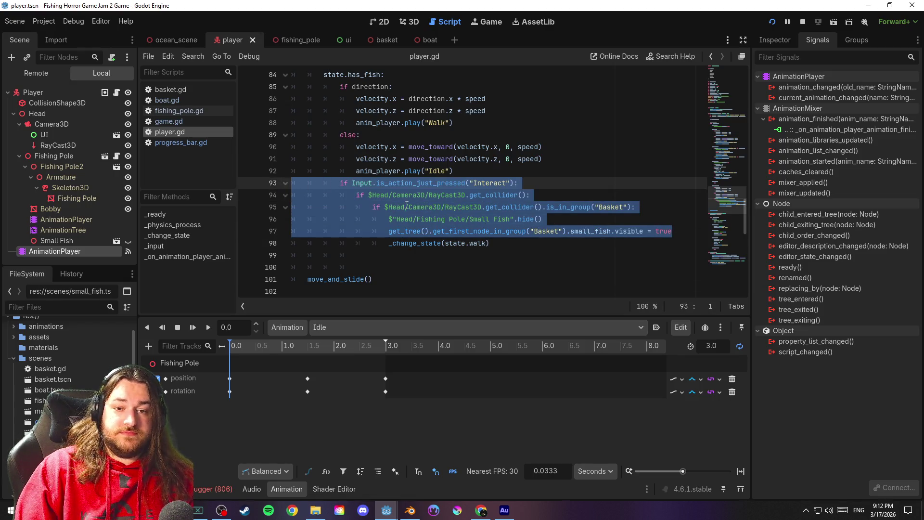
click(685, 235)
key(ctrl+s)
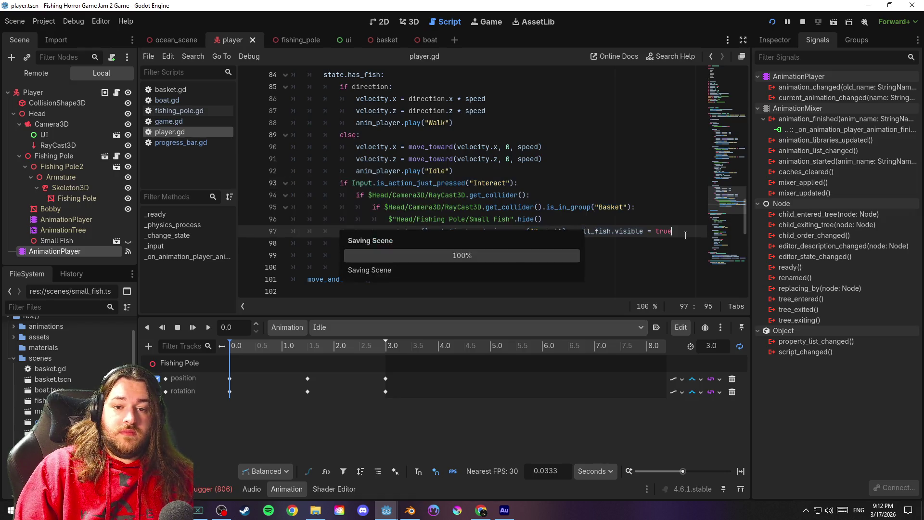
click(571, 173)
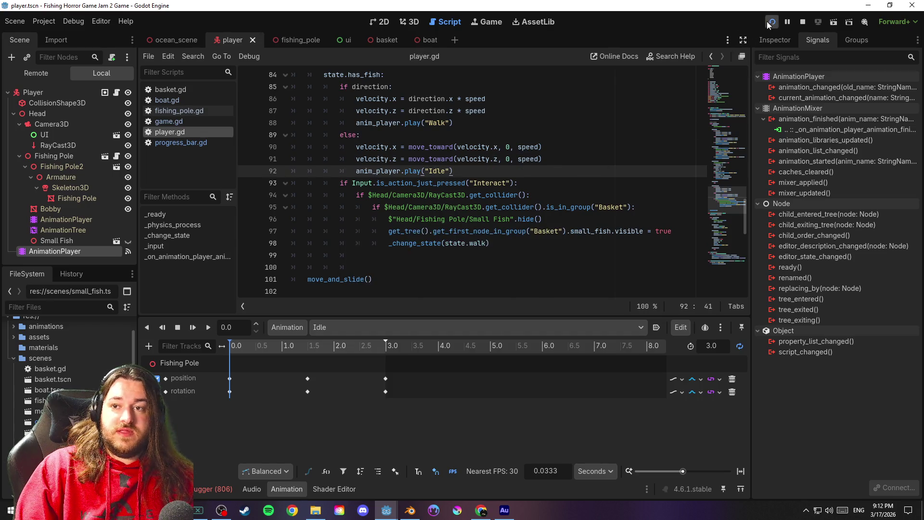
Test-run the game to try catching a fish, then stop it and return to player.gd
click(768, 22)
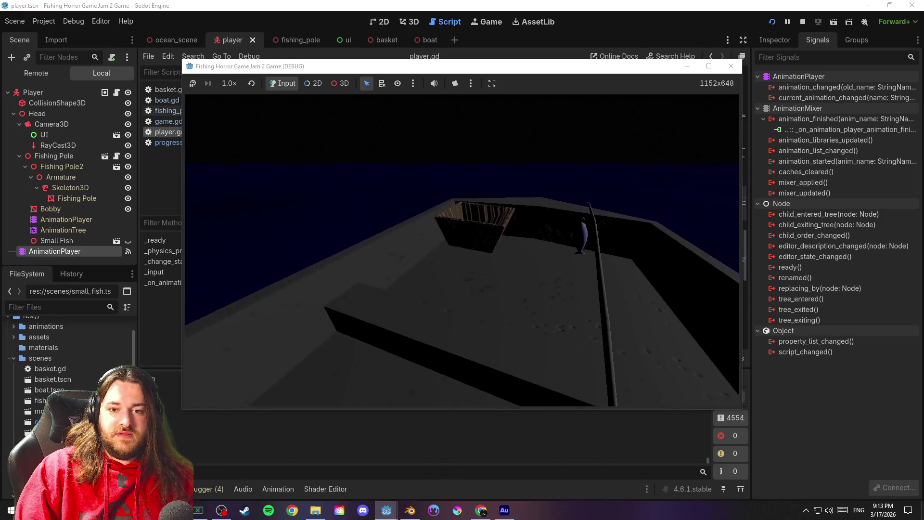
key(alt+Tab)
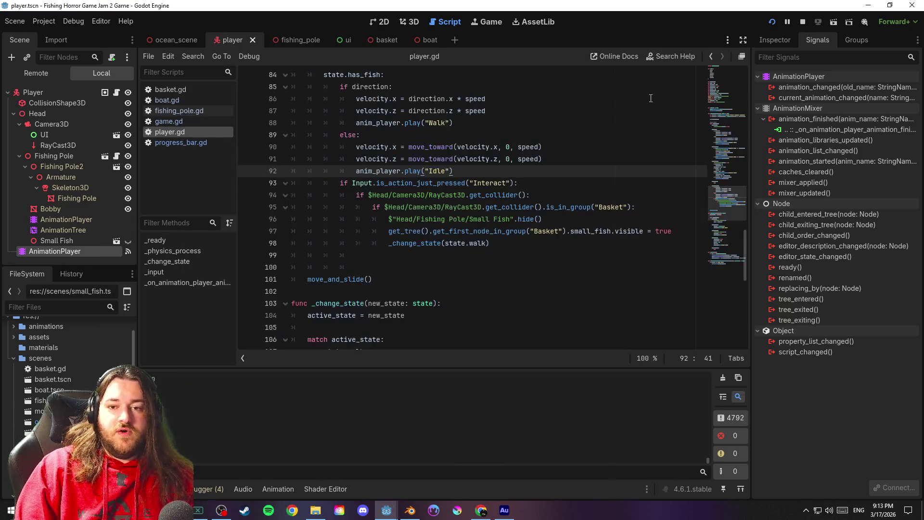
click(802, 21)
click(525, 246)
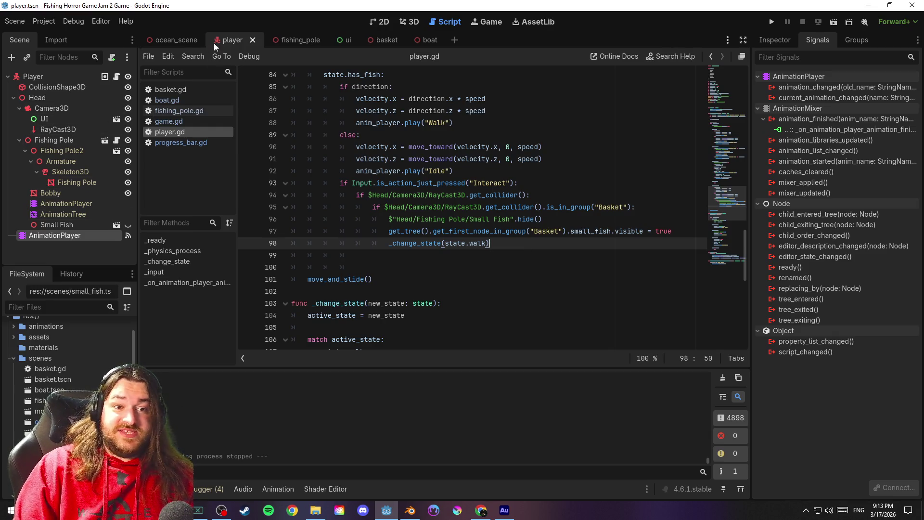
click(183, 40)
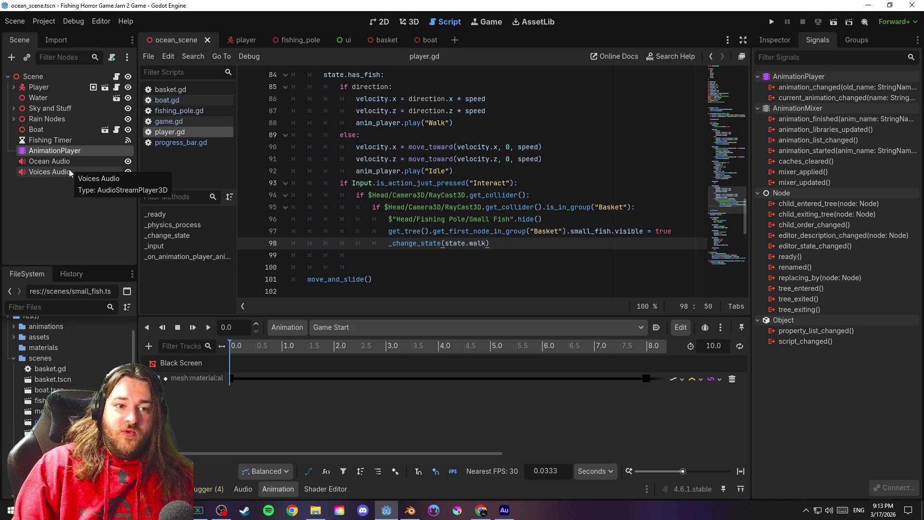
click(388, 40)
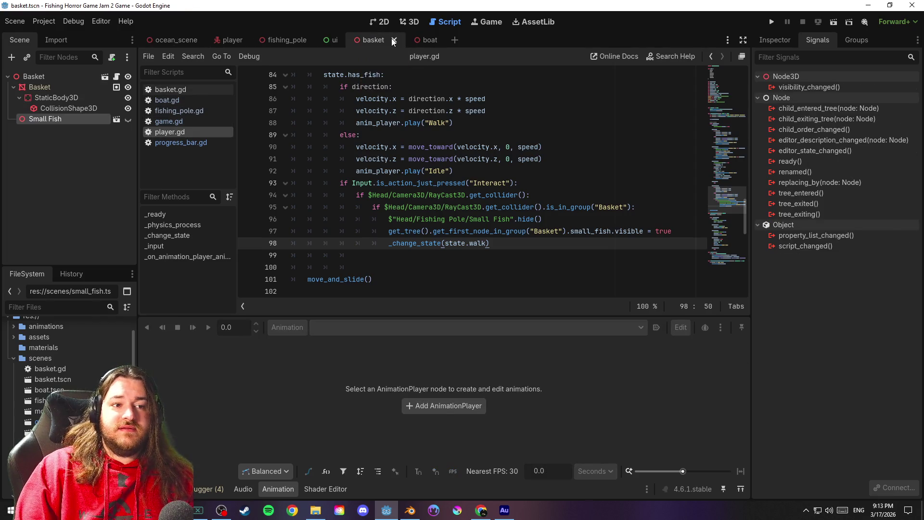
key(ctrl+s)
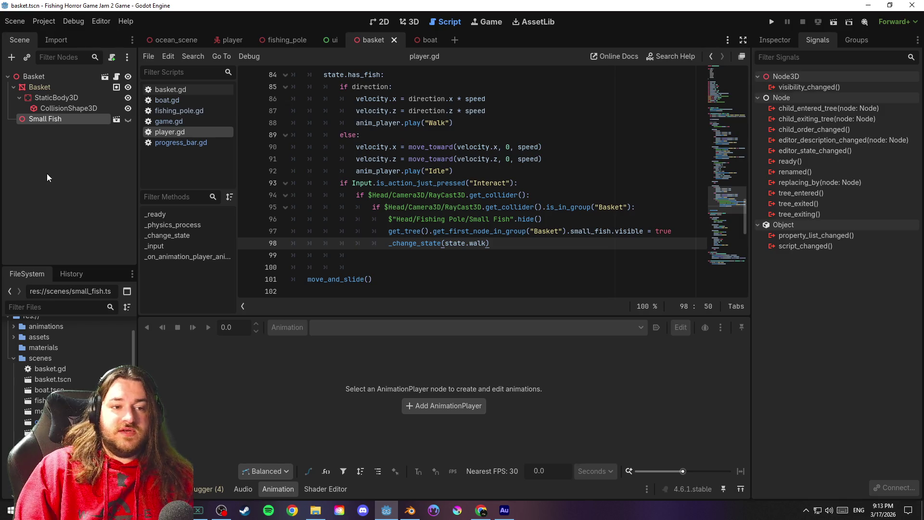
click(57, 98)
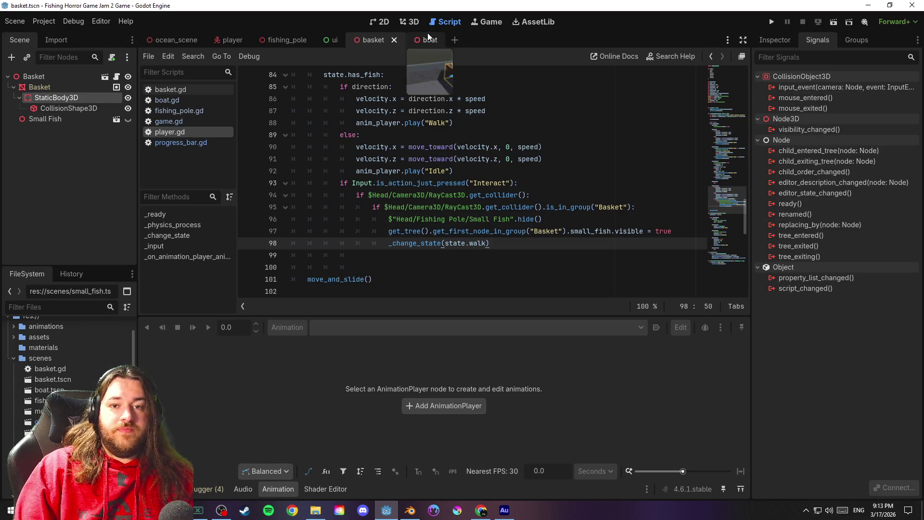
click(415, 23)
mouse_move(544, 164)
mouse_down()
mouse_move(471, 116)
mouse_move(486, 168)
mouse_move(513, 187)
mouse_up()
scroll(512, 187, up, 3)
scroll(554, 183, down, 5)
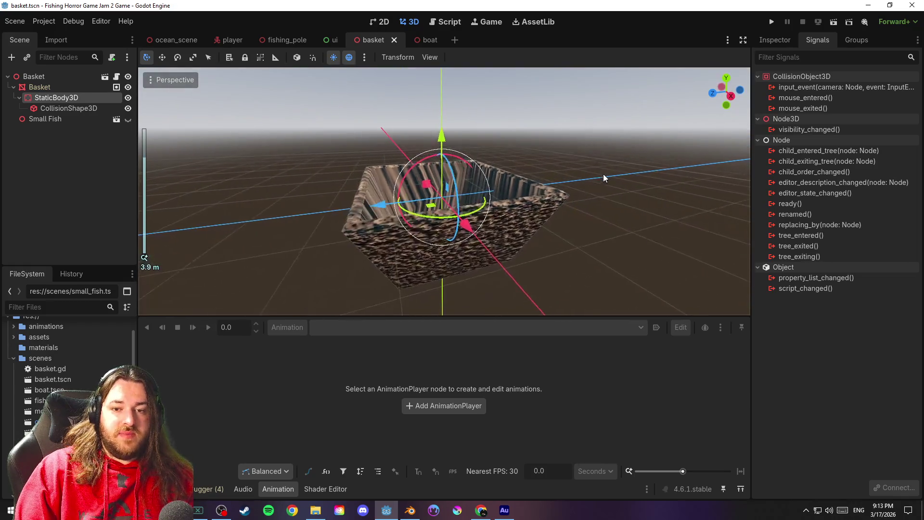
click(68, 107)
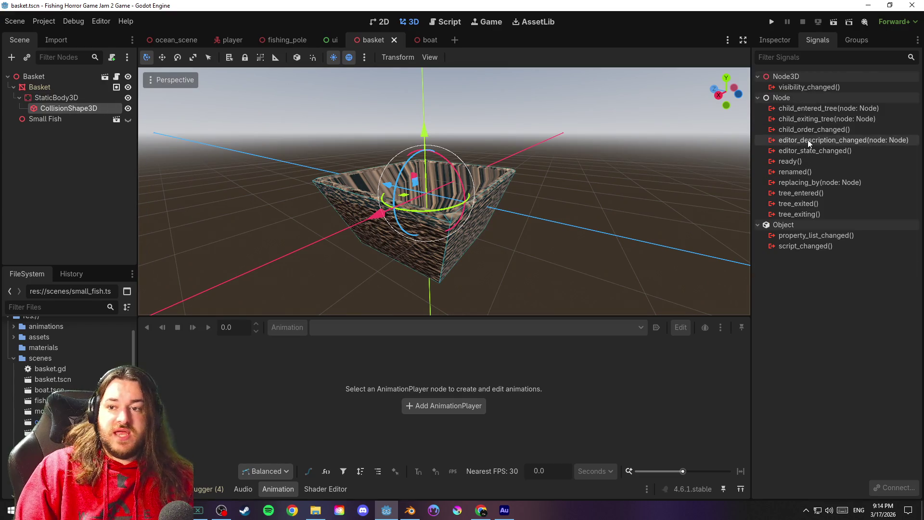
click(776, 42)
mouse_move(549, 173)
mouse_down()
mouse_move(558, 192)
mouse_move(551, 218)
mouse_move(533, 210)
mouse_up()
key(ctrl+s)
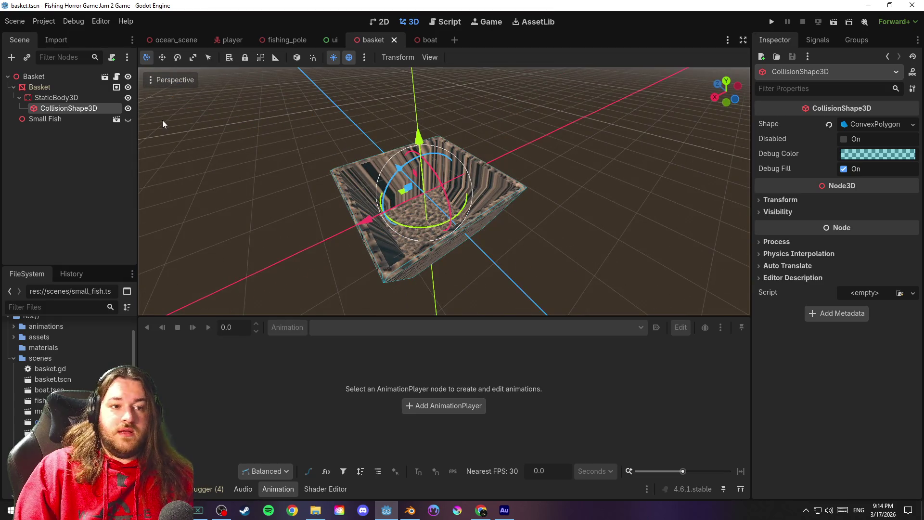
click(71, 98)
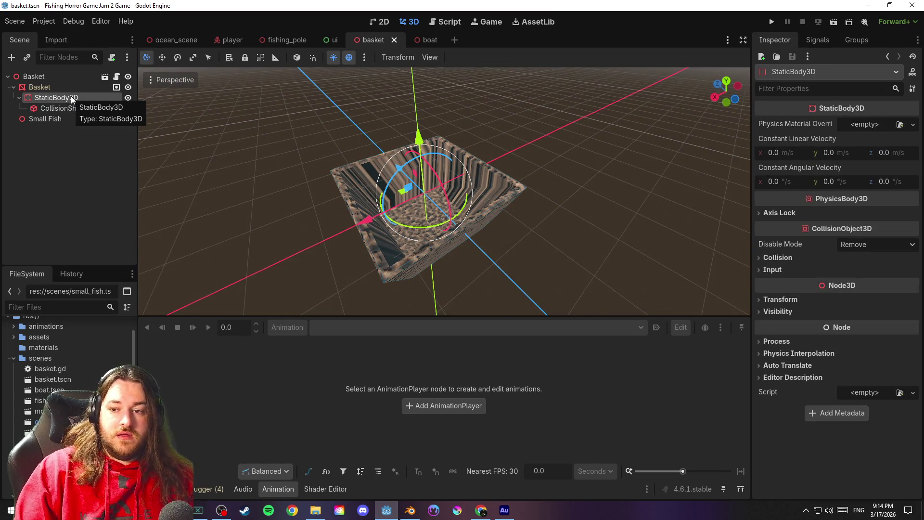
click(283, 42)
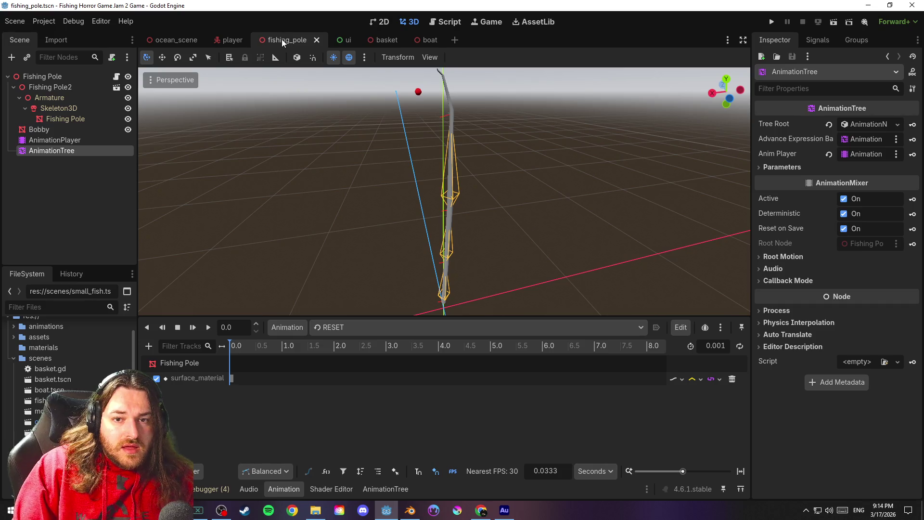
click(229, 40)
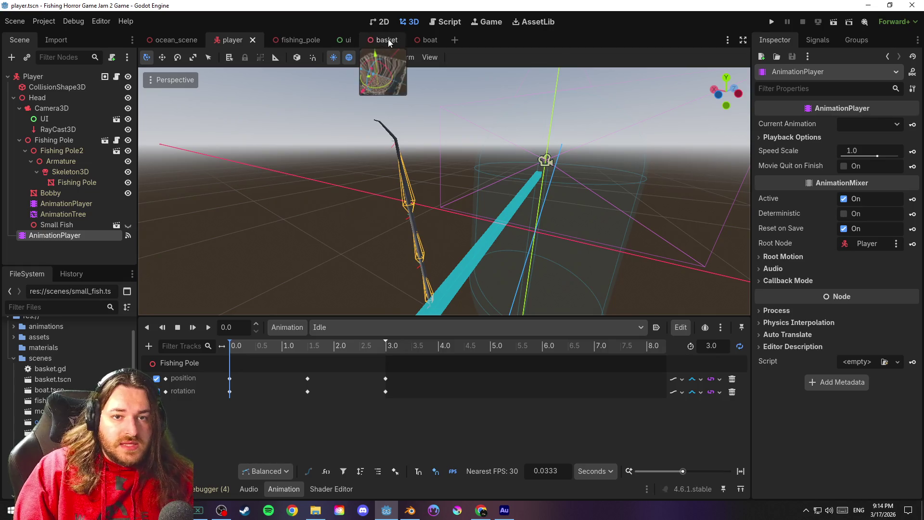
click(374, 40)
click(66, 77)
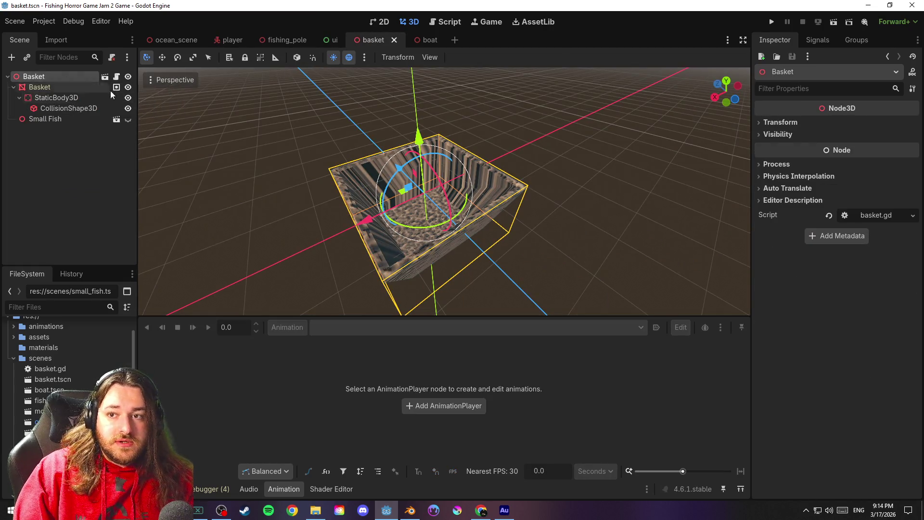
click(818, 40)
Add the root Basket node to the Basket group, remove the mesh node, and save
click(857, 40)
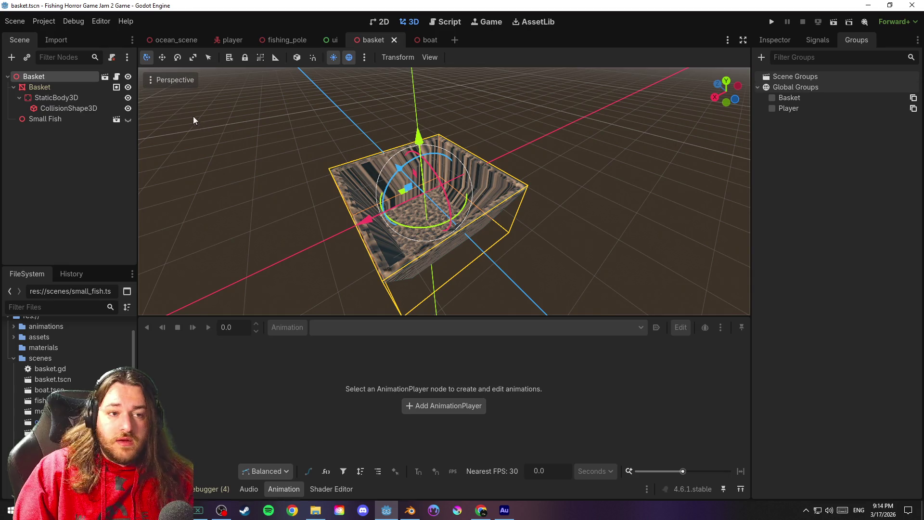
click(57, 88)
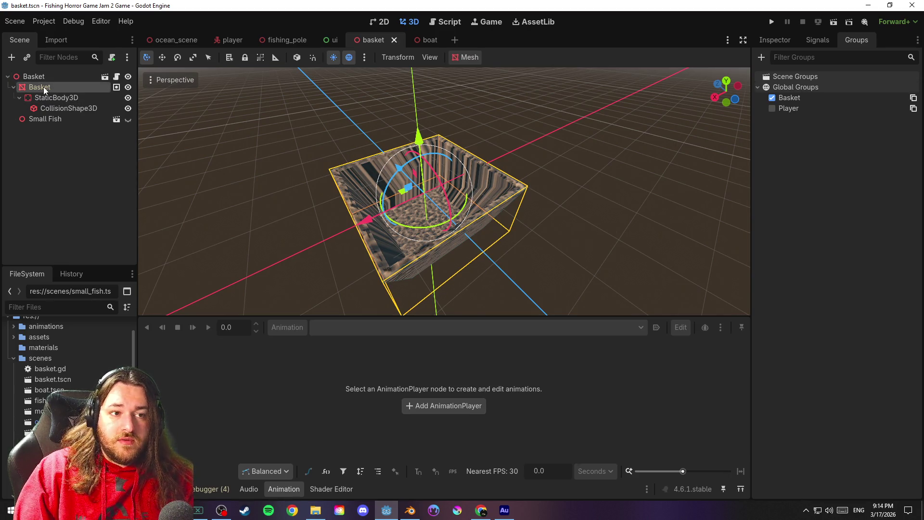
click(51, 78)
click(772, 98)
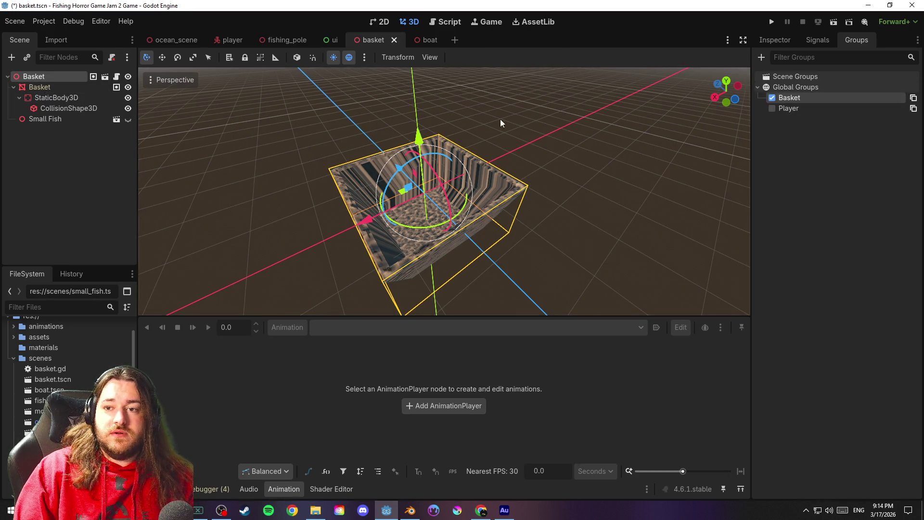
click(63, 89)
click(771, 98)
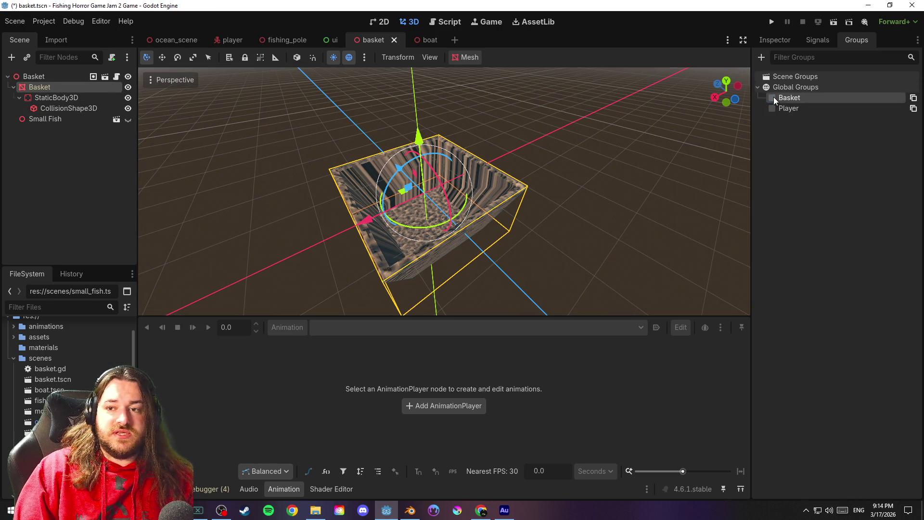
key(ctrl+s)
Add StaticBody3D to the Basket group, remove the root node, and run with F5
click(68, 98)
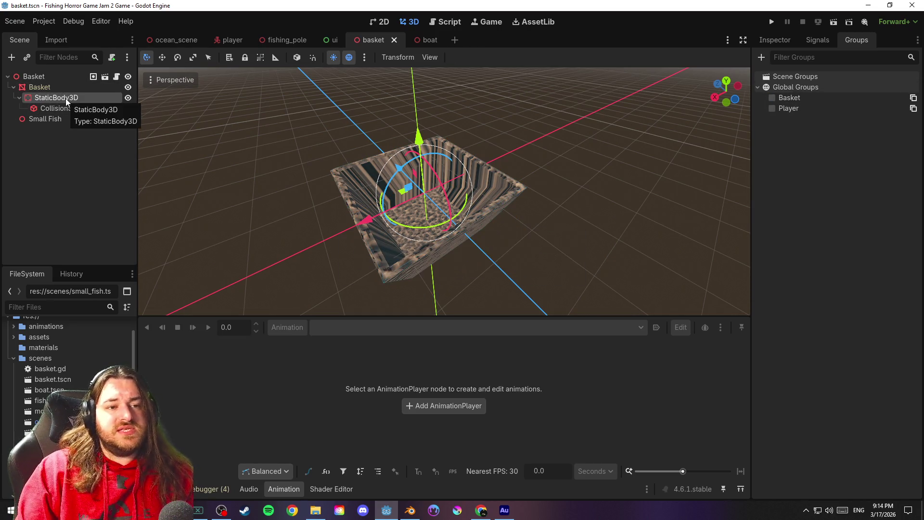
click(53, 108)
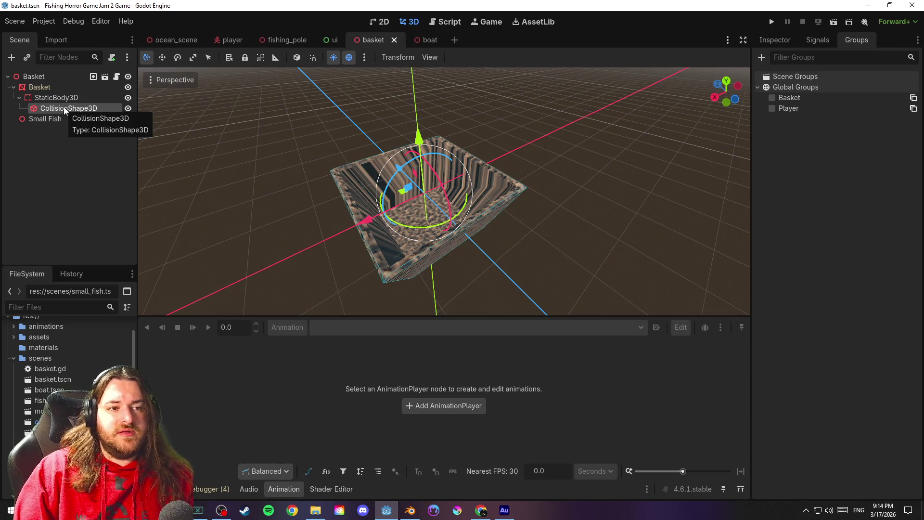
click(60, 98)
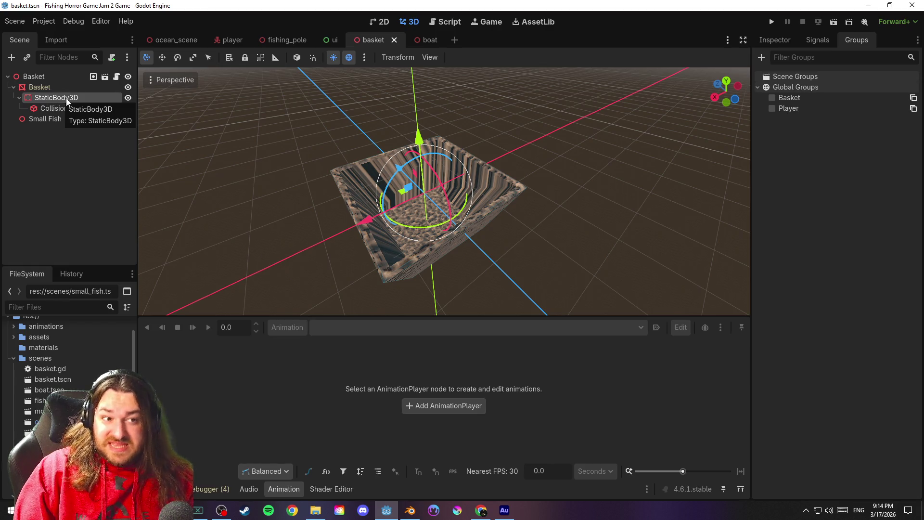
click(772, 97)
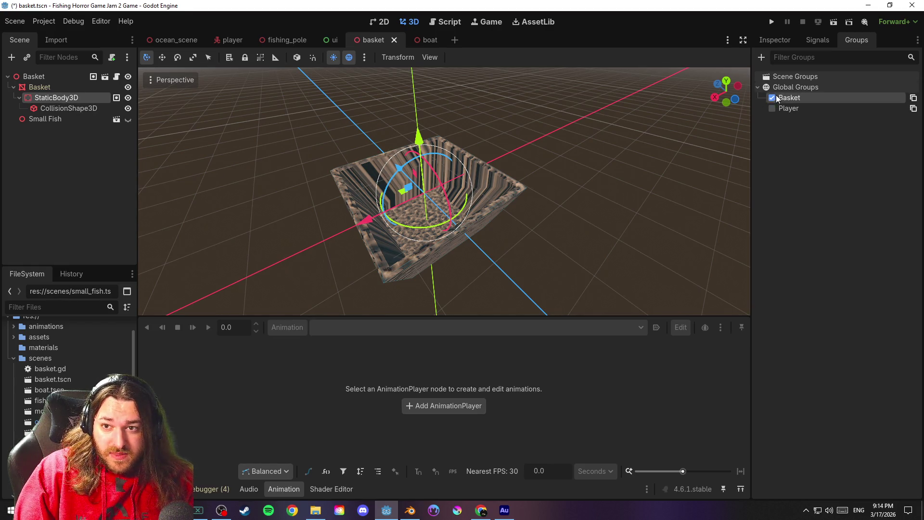
click(57, 91)
click(57, 77)
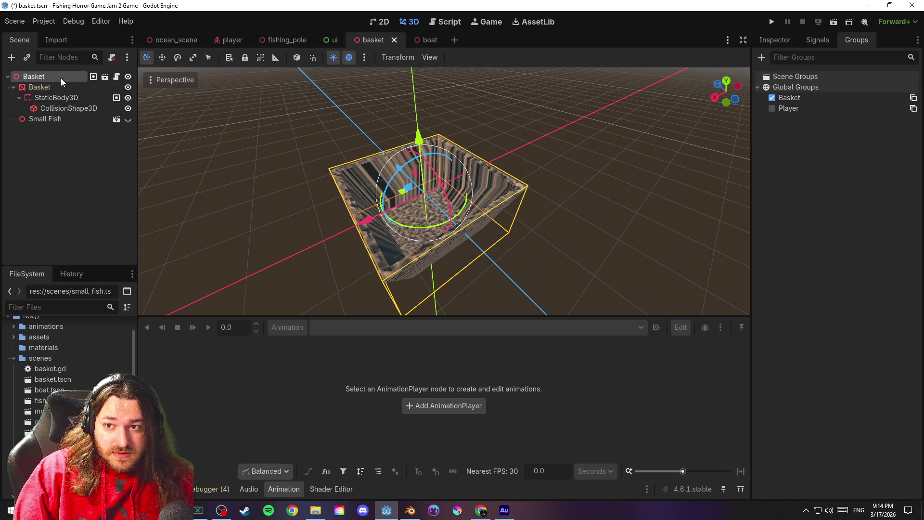
click(772, 98)
click(773, 98)
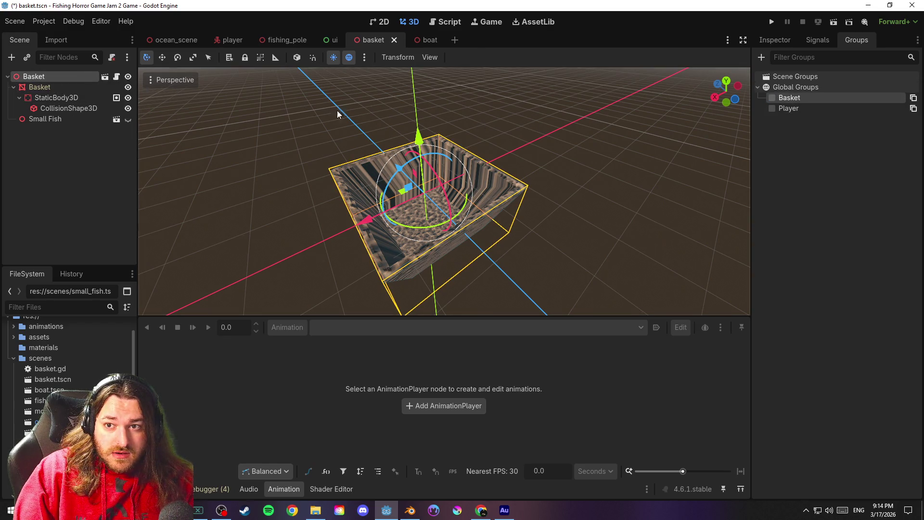
click(96, 139)
key(F5)
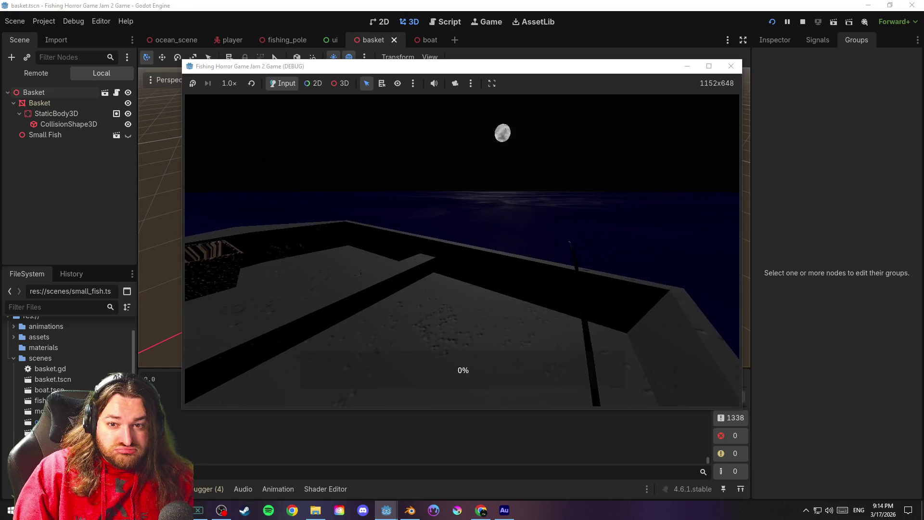
In the test game, cast the line and walk over to look into the basket, then quit
key(space)
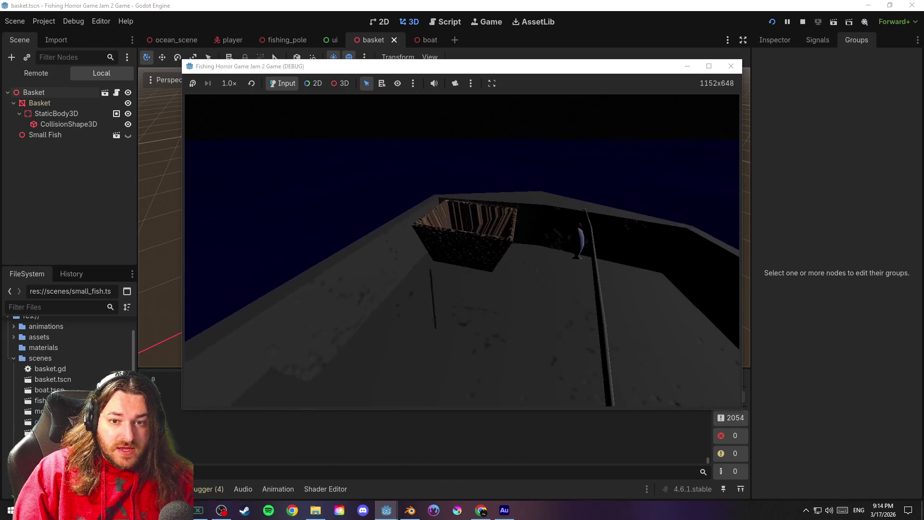
key(w)
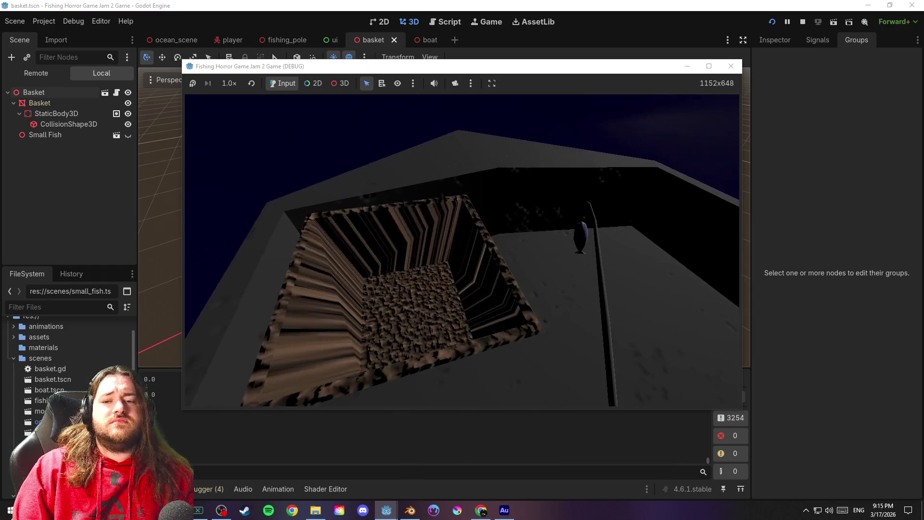
key(Escape)
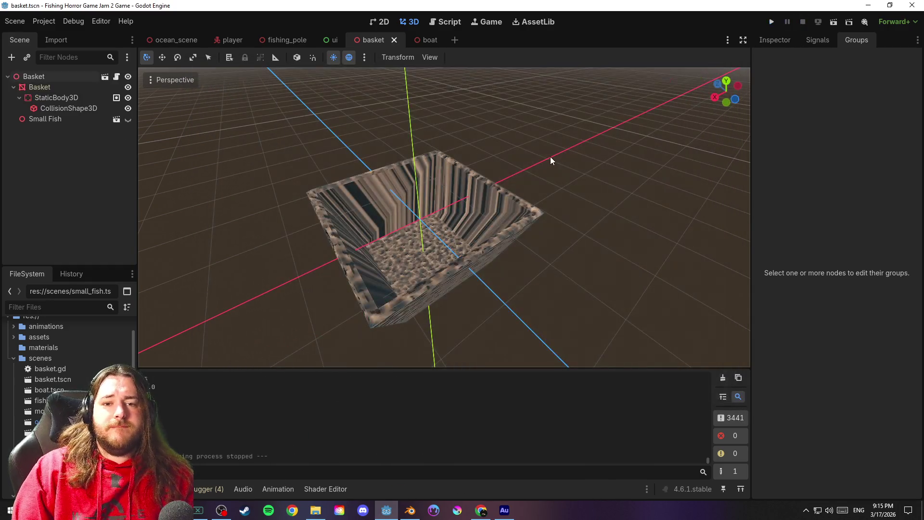
drag(587, 188, 551, 178)
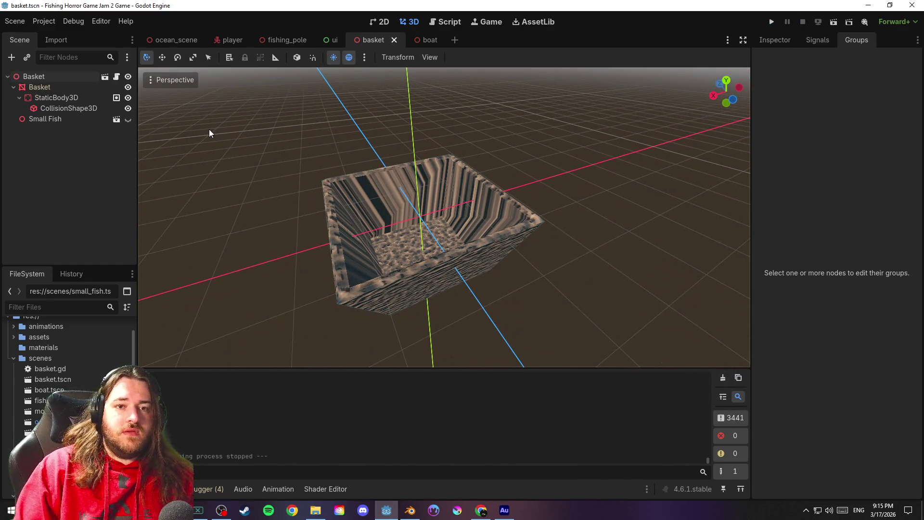
In the player scene, set RayCast3D's target position z to -2.0 and save
click(231, 40)
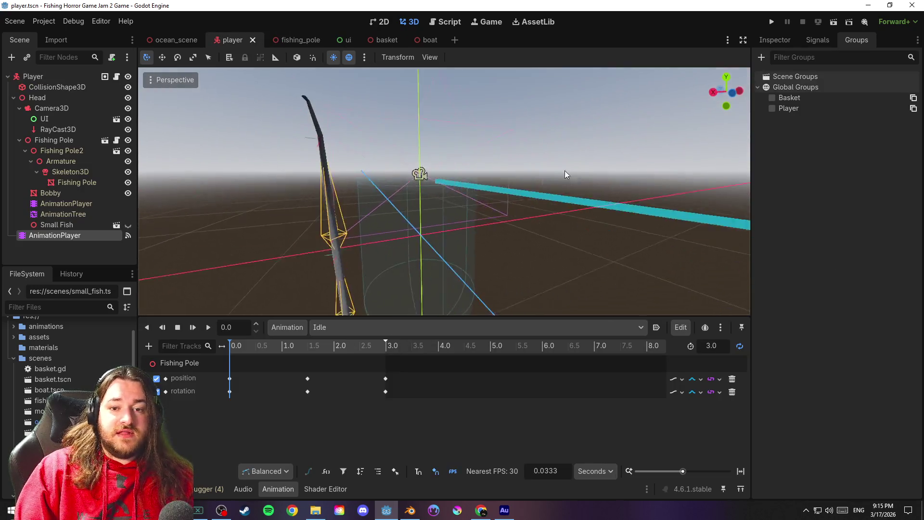
scroll(366, 186, down, 4)
key(ctrl+s)
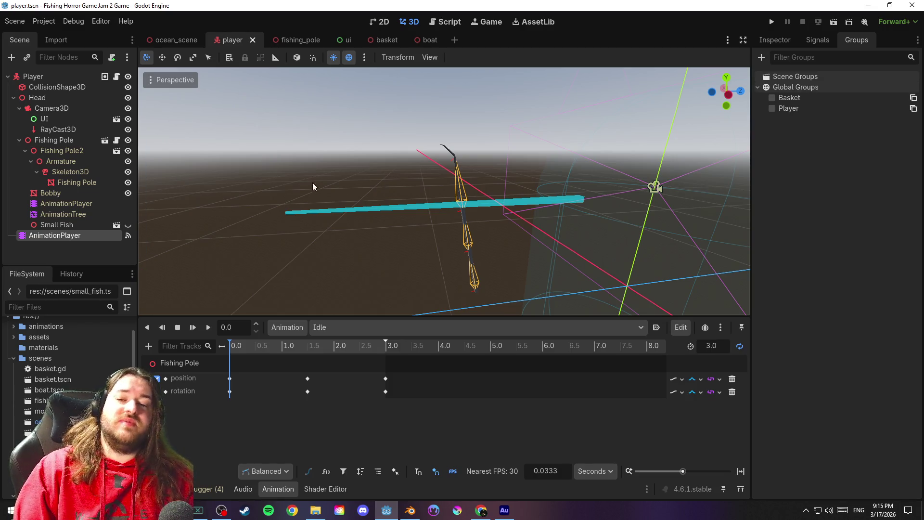
scroll(312, 188, down, 3)
click(383, 195)
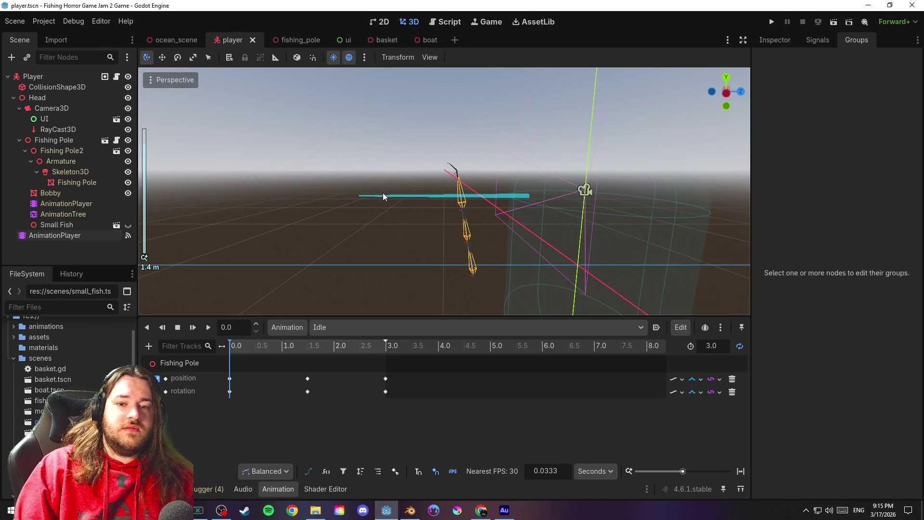
click(67, 130)
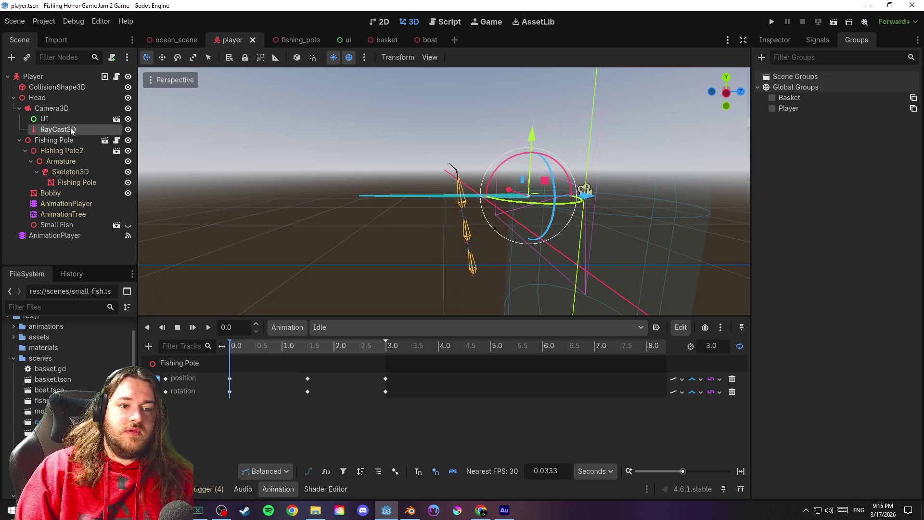
click(772, 42)
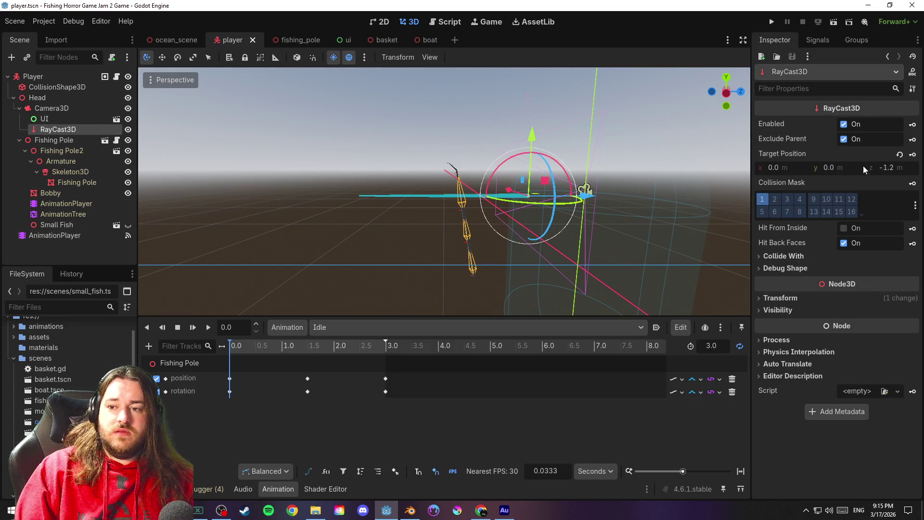
click(888, 167)
text(-)
key(Return)
key(ctrl+s)
Lengthen the RayCast3D target position z to -2.2 and launch the game
scroll(581, 183, down, 2)
drag(582, 184, 595, 209)
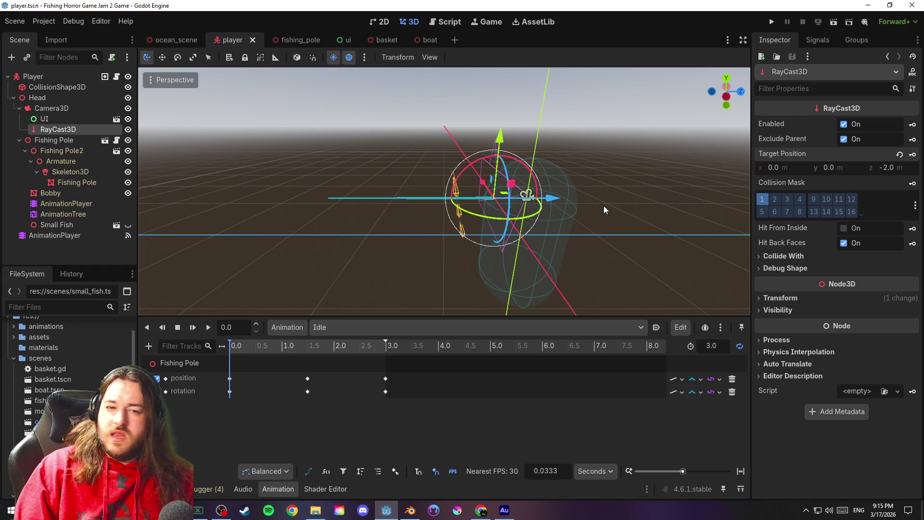
click(890, 169)
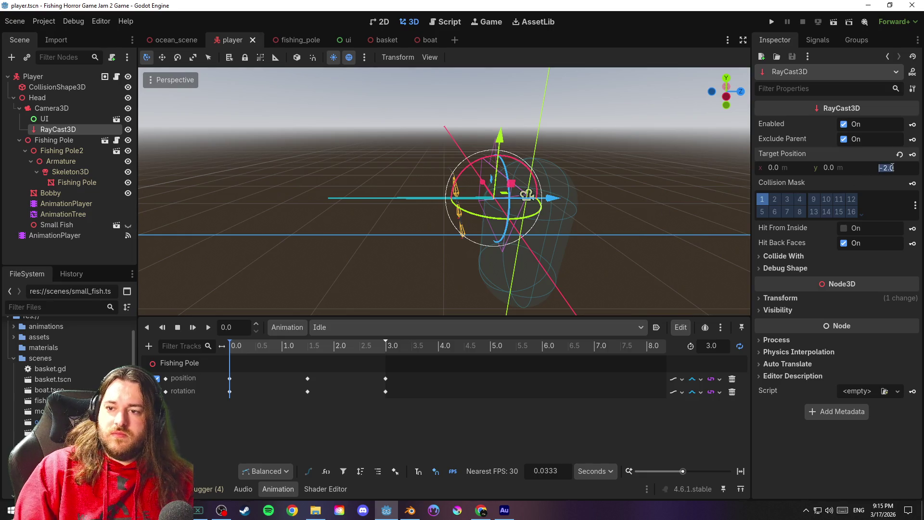
text(-)
key(Return)
mouse_move(647, 131)
mouse_down()
mouse_move(619, 125)
mouse_move(644, 128)
mouse_up()
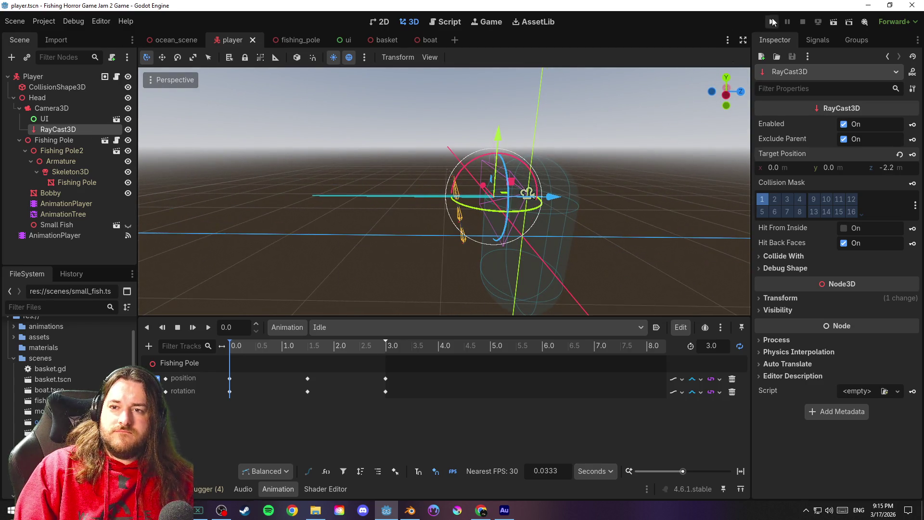
click(773, 22)
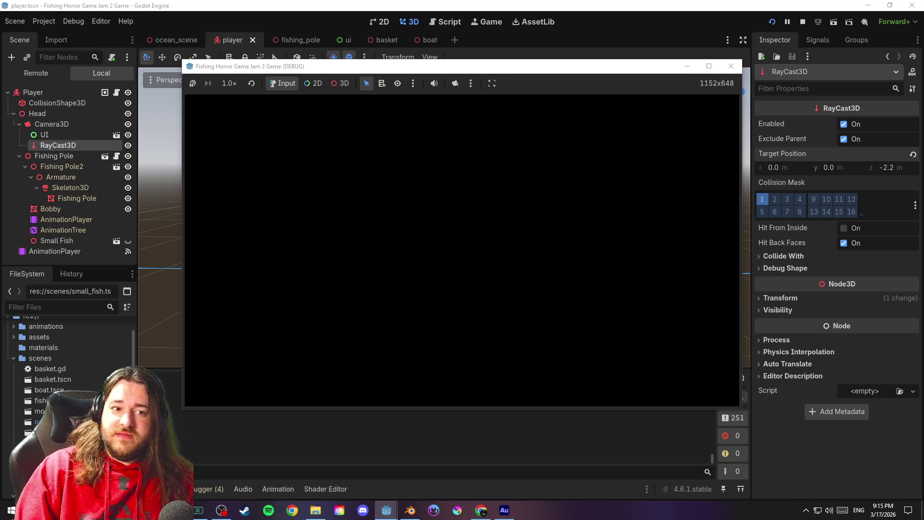
Save player.gd's basket Interact code and press E at the basket, hitting the line 97 error
key(alt+Tab)
click(445, 22)
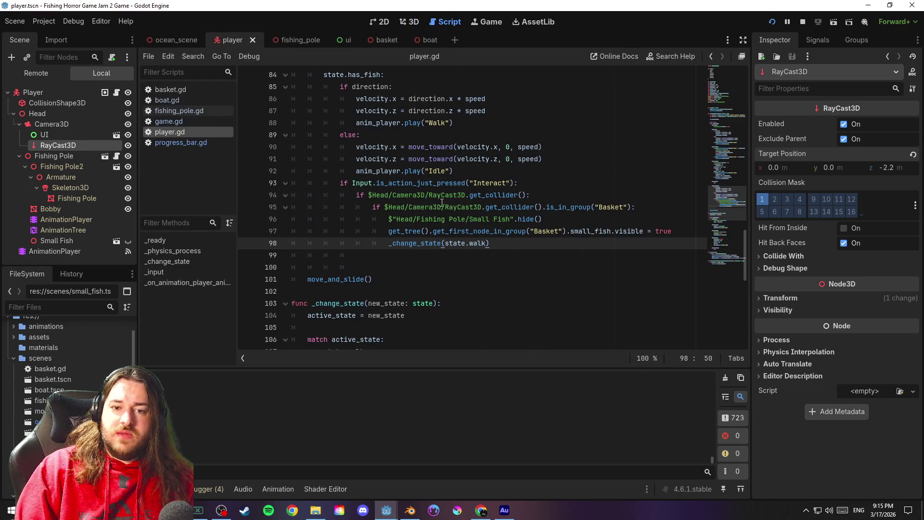
mouse_move(442, 203)
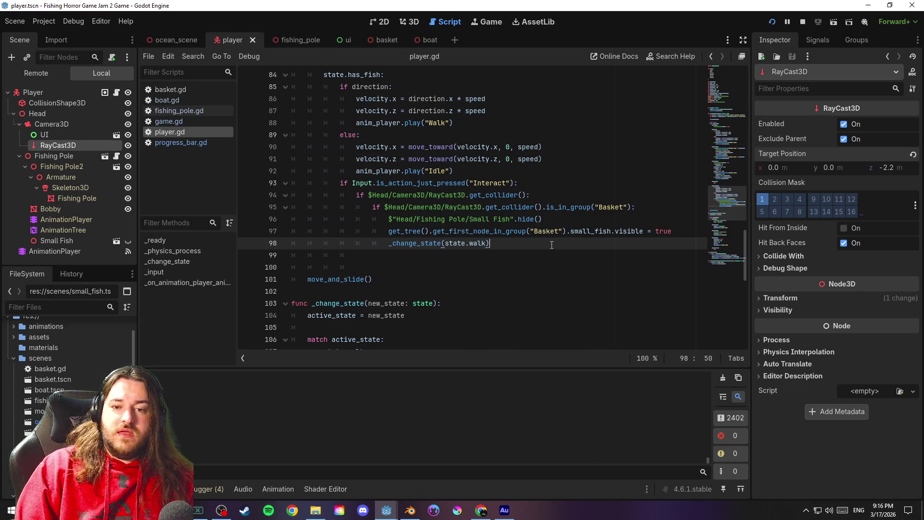
key(ctrl+s)
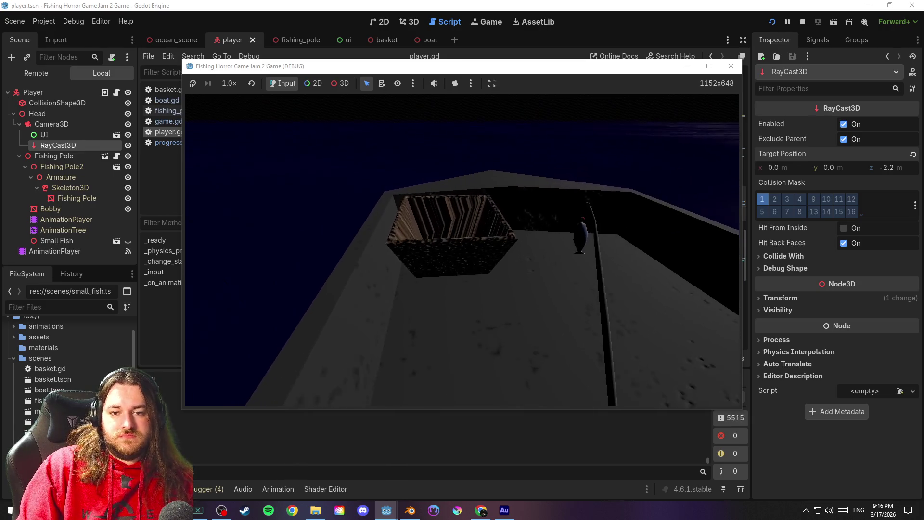
key(e)
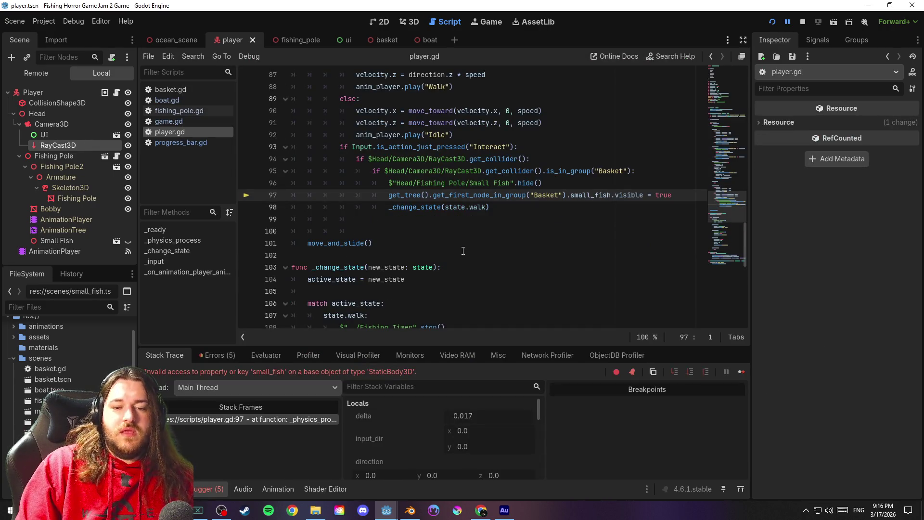
click(512, 209)
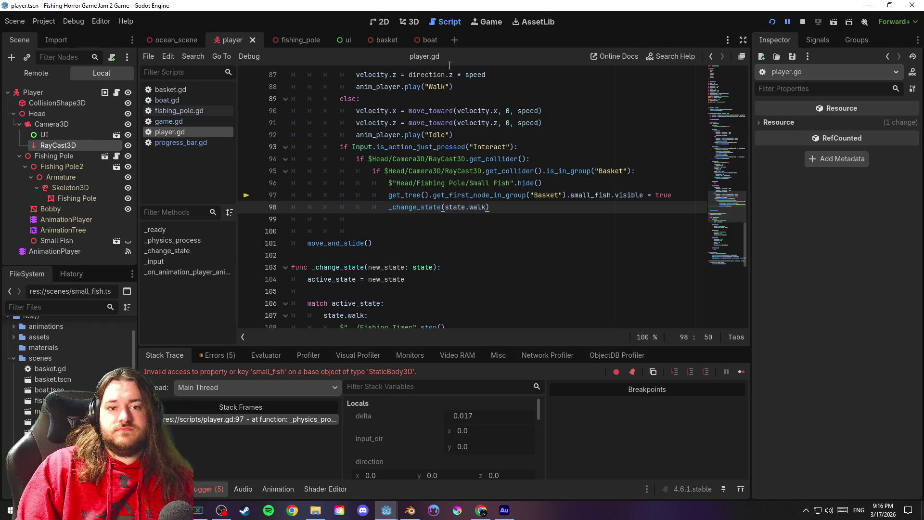
Check the Basket group memberships of the root and StaticBody3D nodes in the basket scene
click(383, 41)
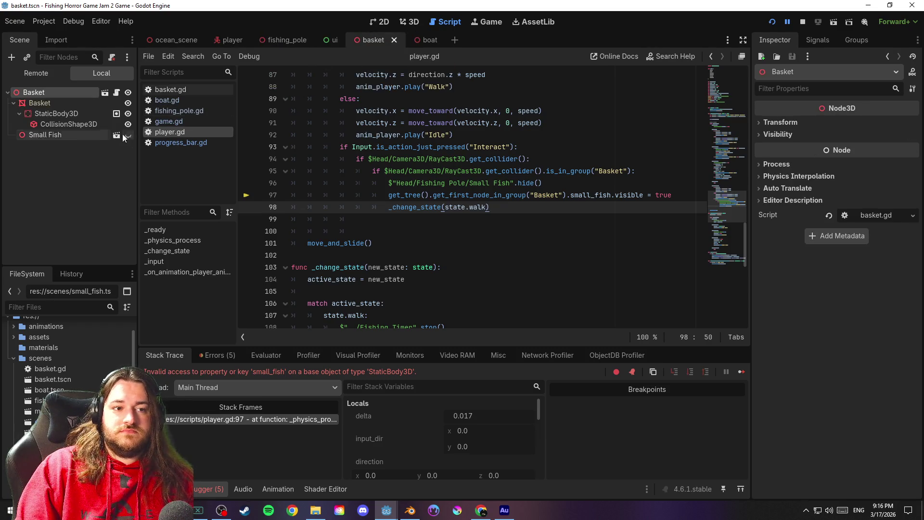
click(72, 96)
click(817, 40)
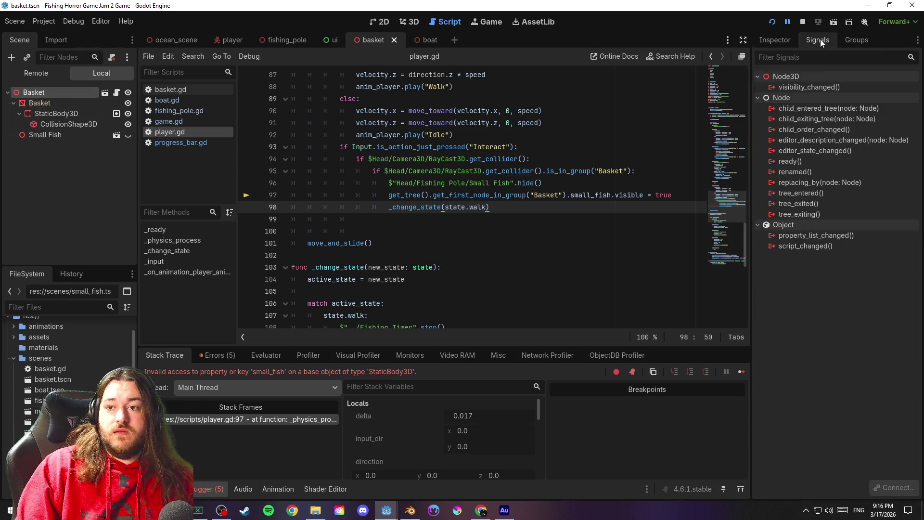
click(857, 40)
click(772, 98)
click(775, 40)
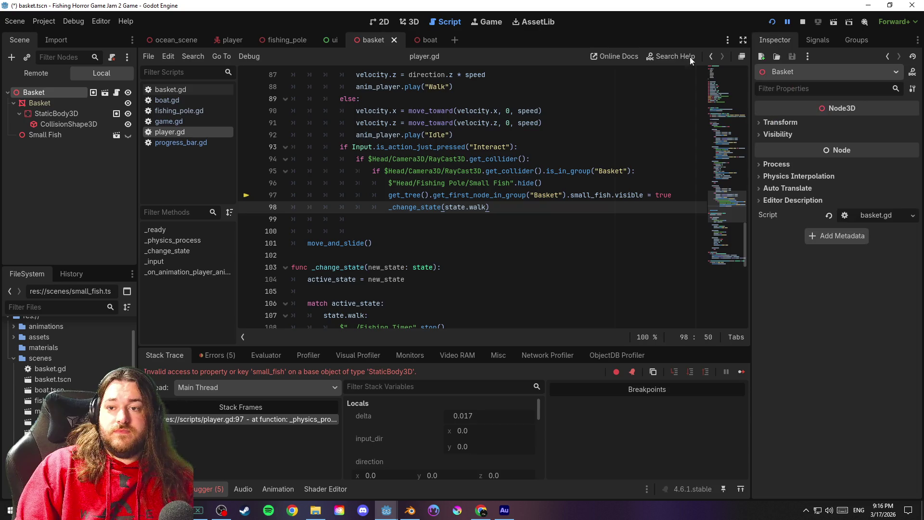
click(66, 113)
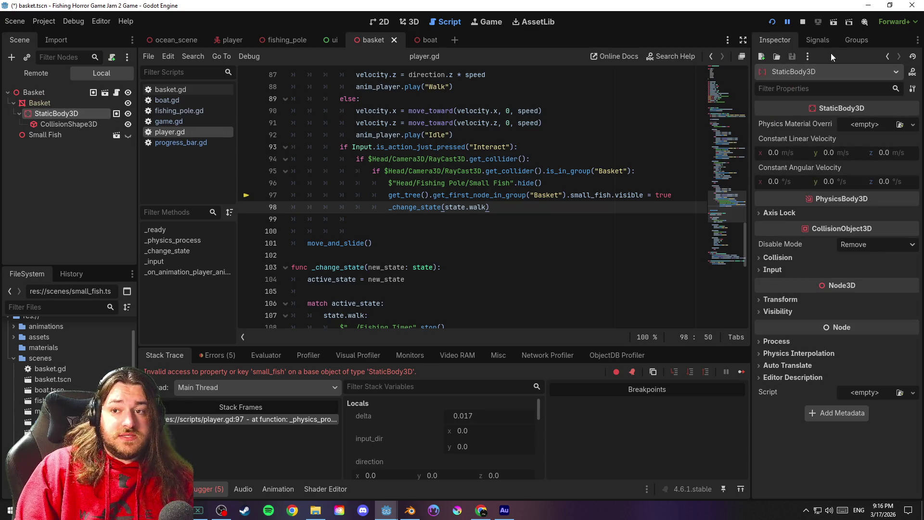
click(818, 39)
click(861, 41)
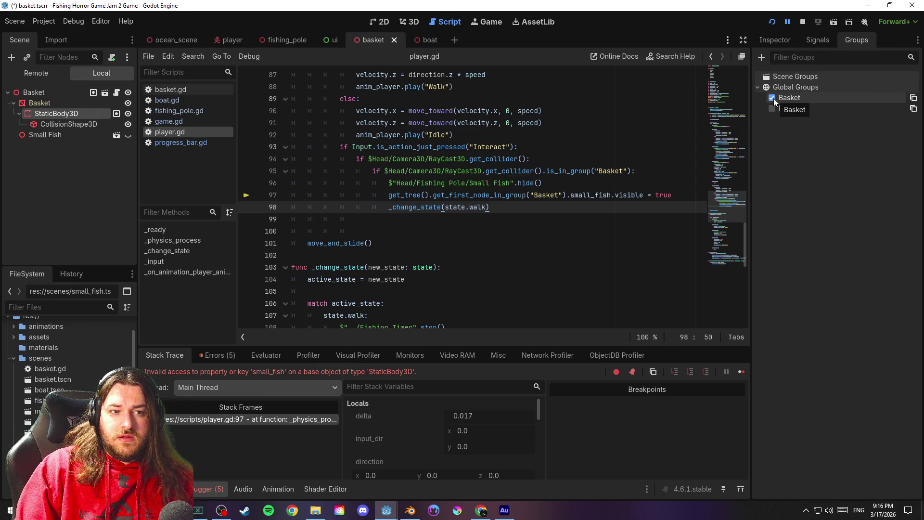
click(780, 37)
Run the game, recheck the root Basket node's groups, play to the basket, and stop with F8
key(F5)
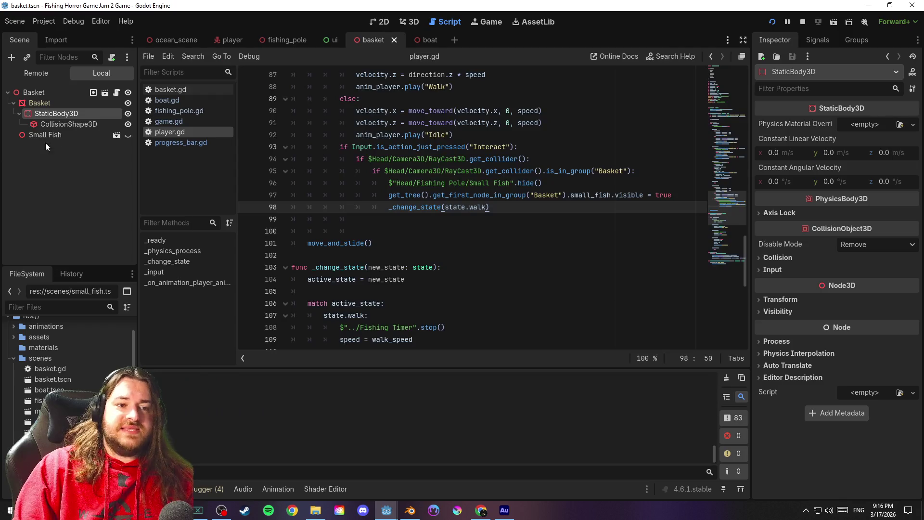
click(54, 93)
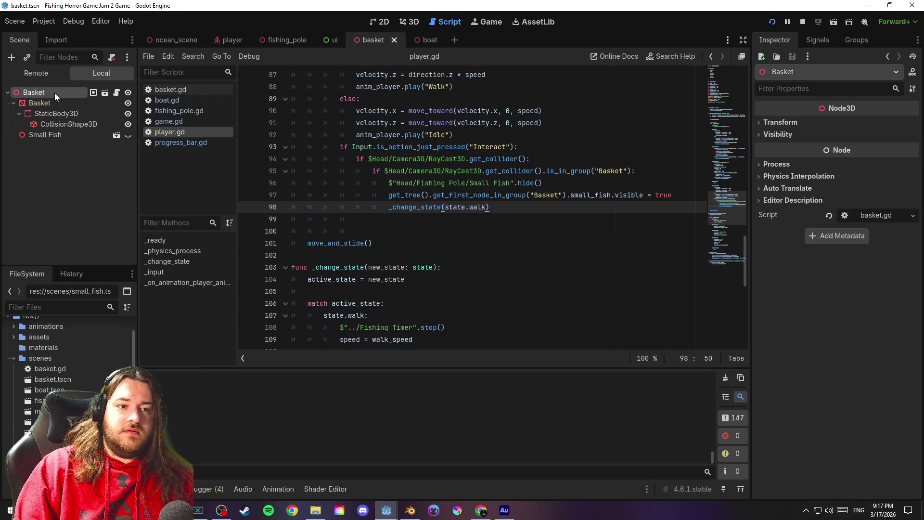
click(861, 40)
click(780, 40)
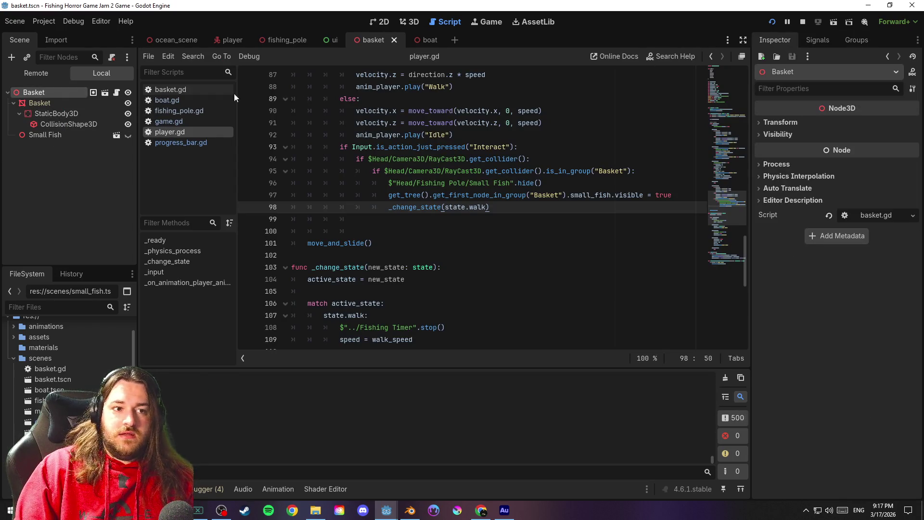
click(66, 103)
click(66, 114)
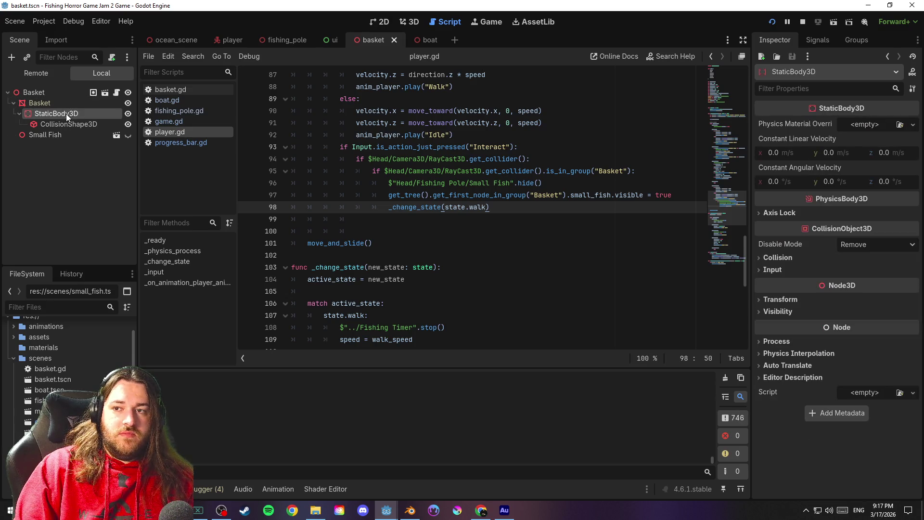
click(58, 92)
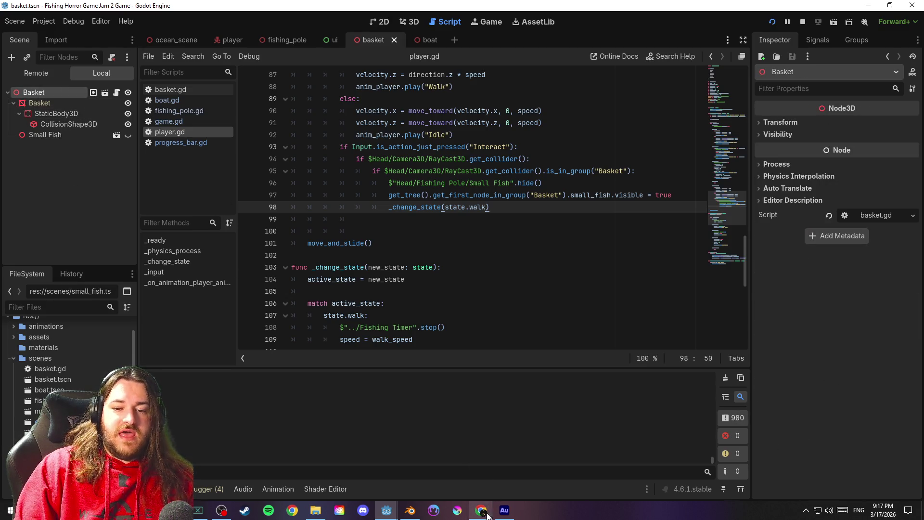
click(431, 463)
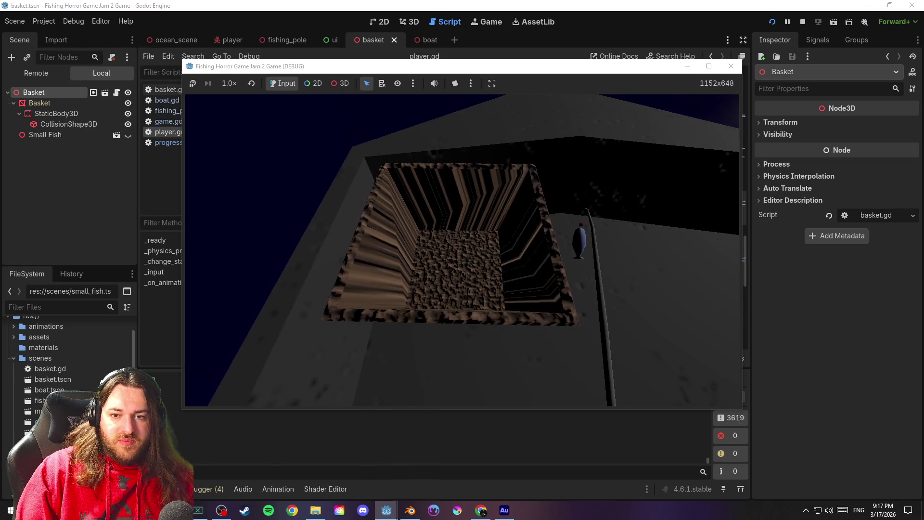
key(alt+Tab)
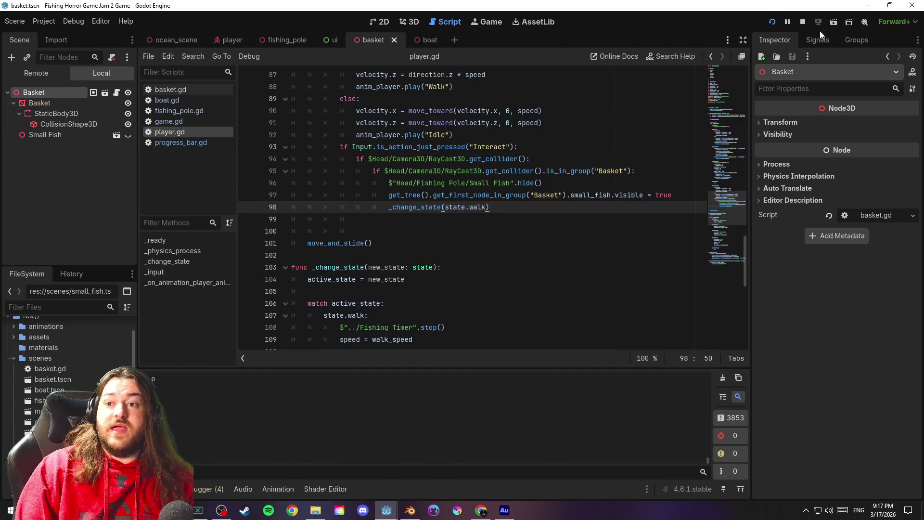
key(F8)
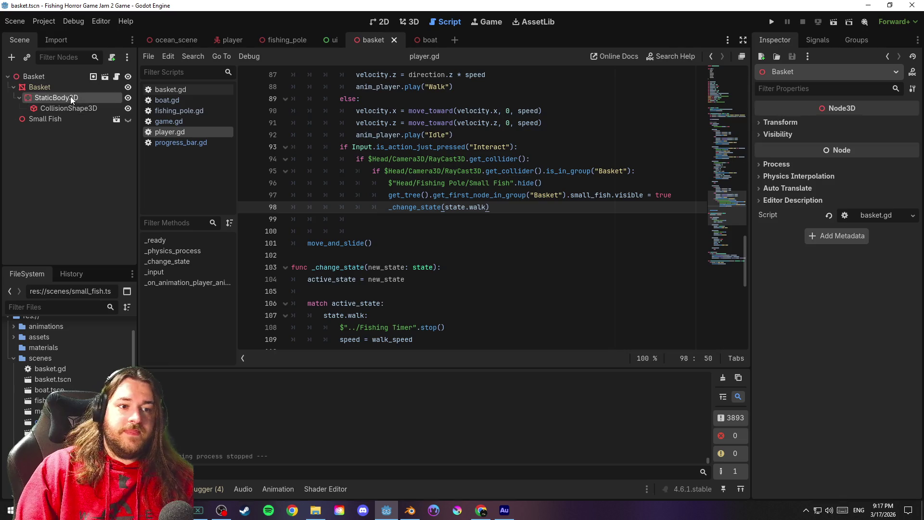
Move Basket group membership from the root node to StaticBody3D and save the scene
click(56, 98)
click(856, 40)
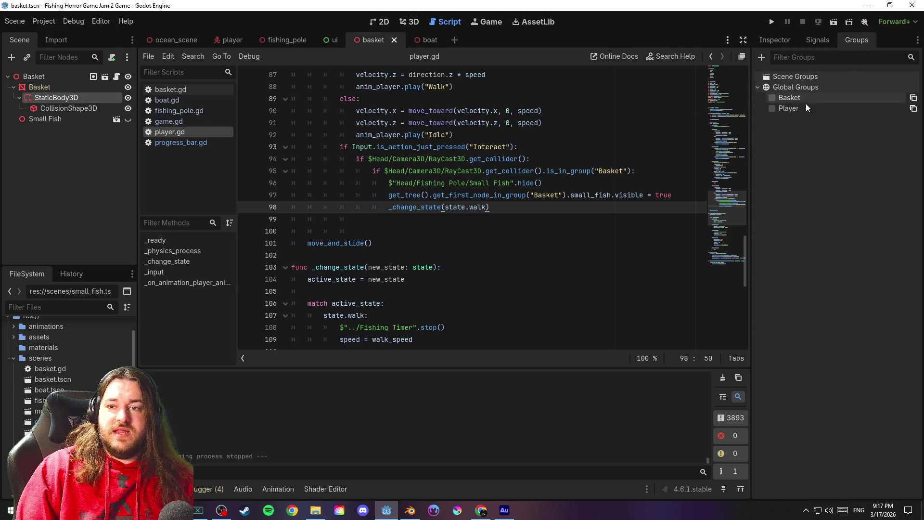
click(772, 98)
click(33, 77)
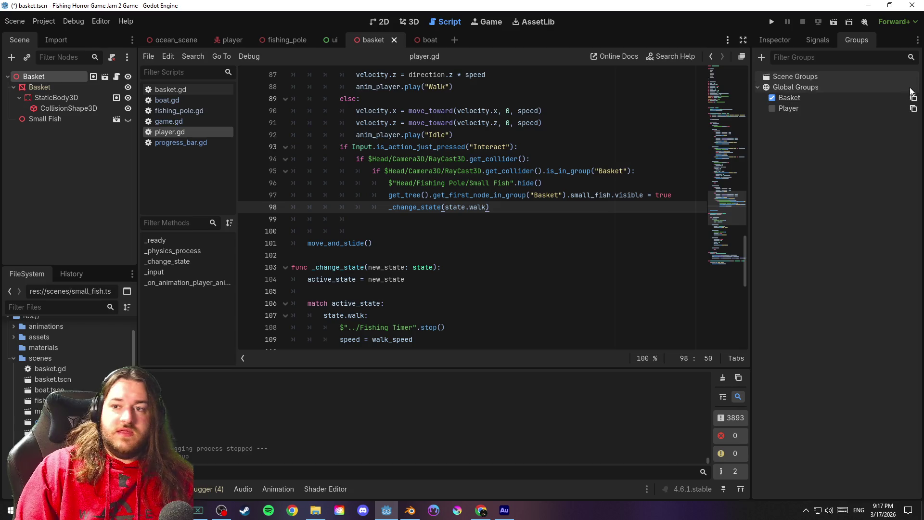
click(772, 97)
click(72, 98)
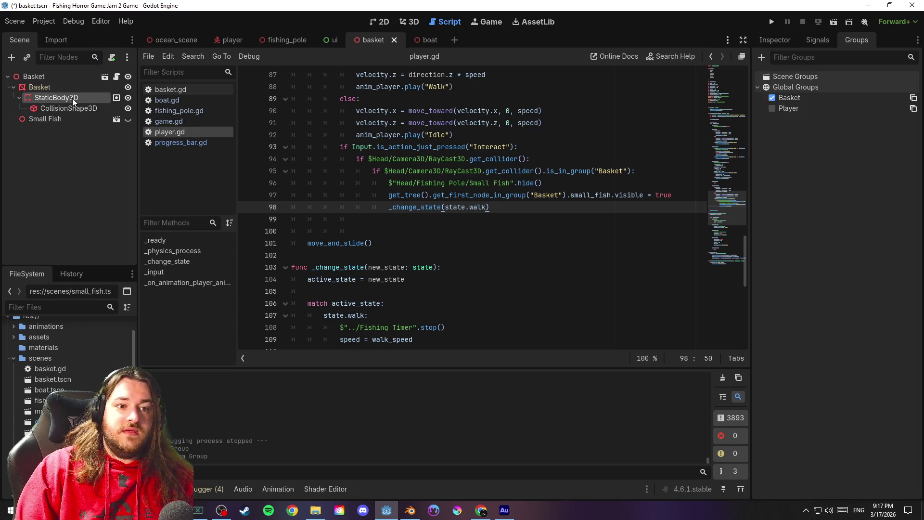
key(ctrl+s)
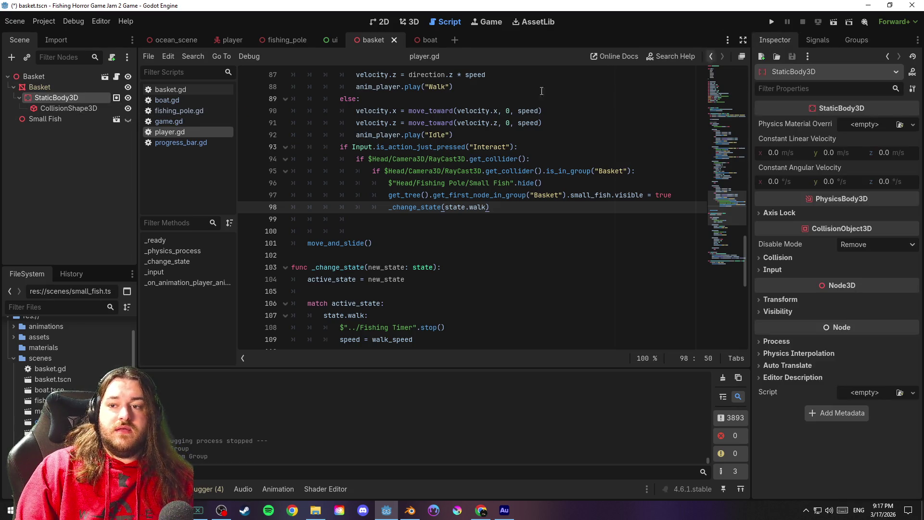
Reparent Small Fish under StaticBody3D and save the basket scene
click(46, 119)
mouse_move(67, 122)
mouse_down()
mouse_move(65, 99)
mouse_move(67, 126)
mouse_up()
click(72, 149)
key(ctrl+s)
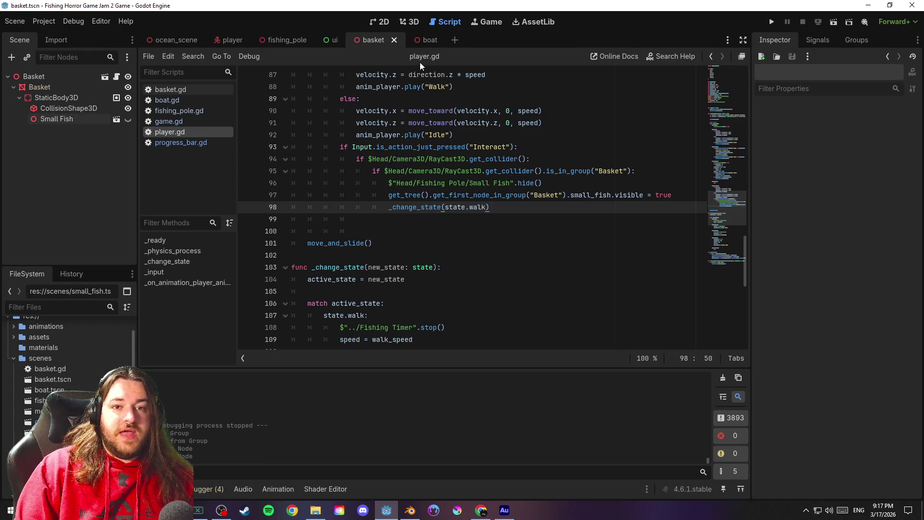
click(558, 214)
mouse_move(726, 208)
mouse_down()
mouse_move(736, 80)
mouse_move(743, 177)
mouse_move(759, 239)
mouse_move(763, 201)
mouse_up()
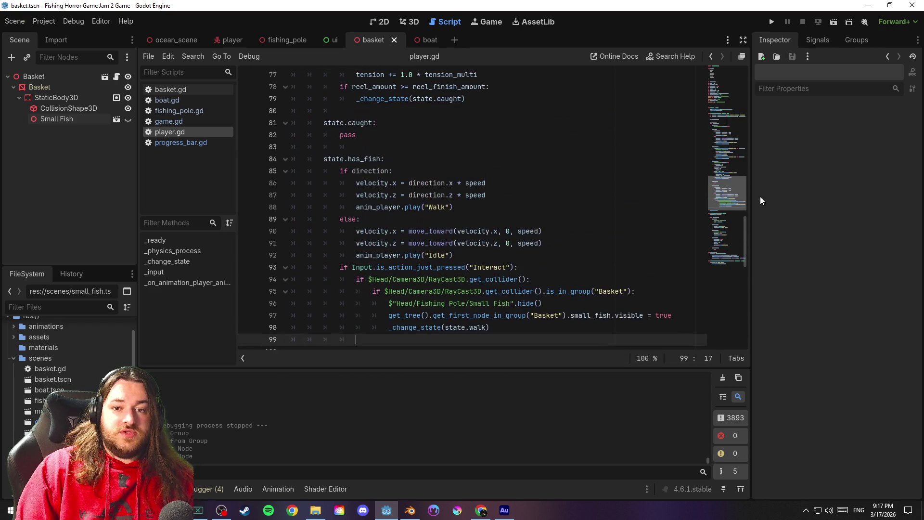
Point basket.gd line 3 at the StaticBody3D/Small Fish path, then run and press E
click(35, 76)
click(117, 76)
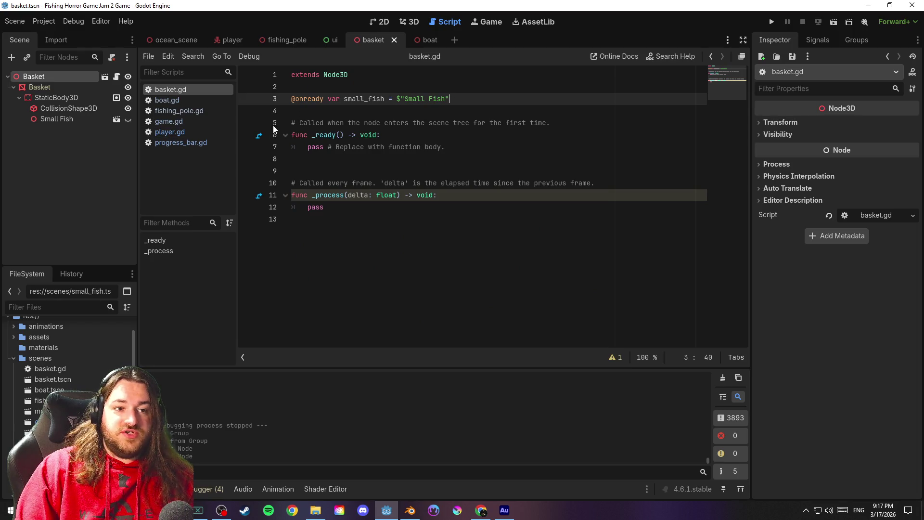
drag(398, 99, 449, 99)
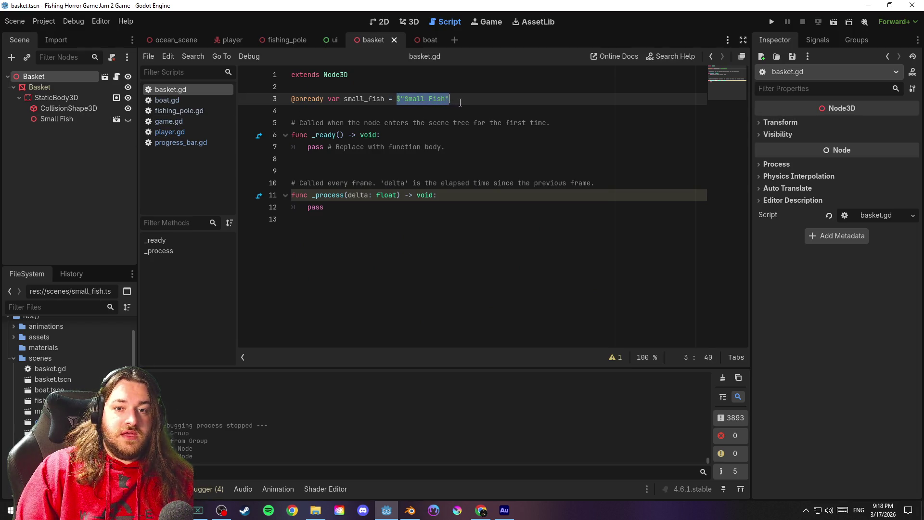
drag(57, 119, 398, 112)
click(466, 114)
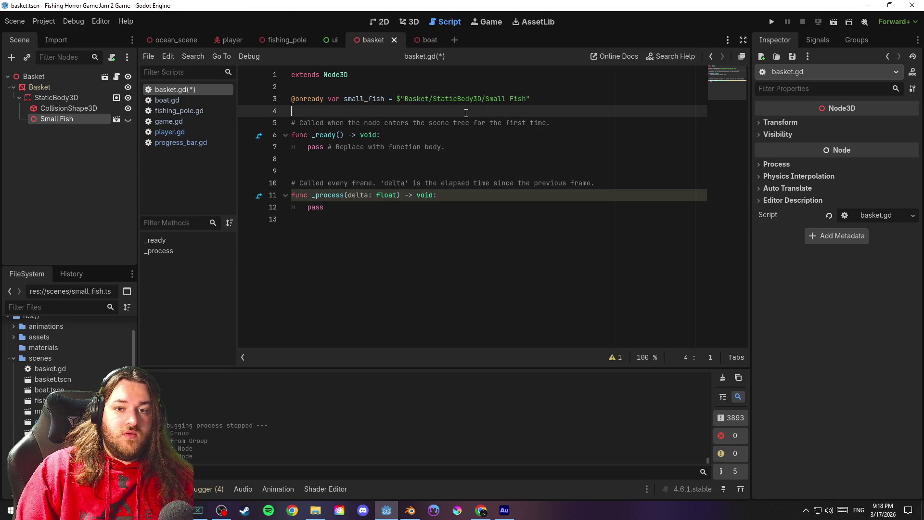
click(492, 138)
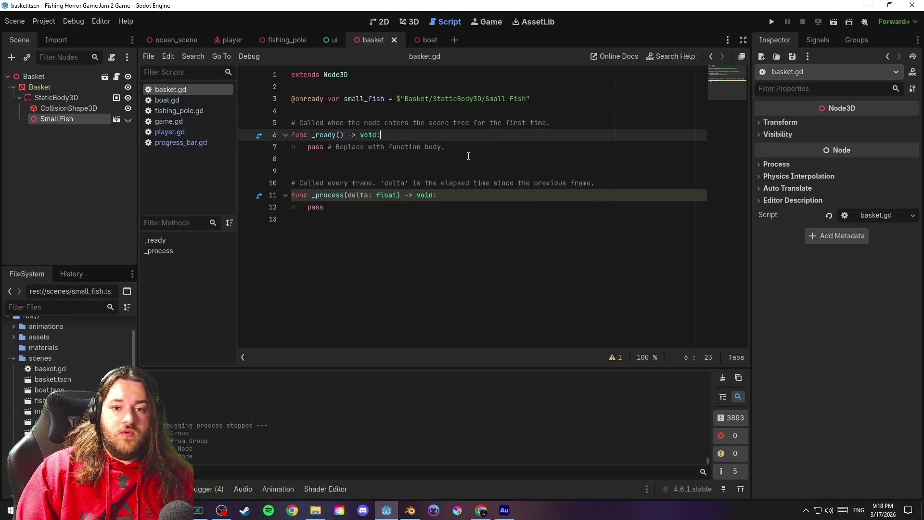
click(474, 157)
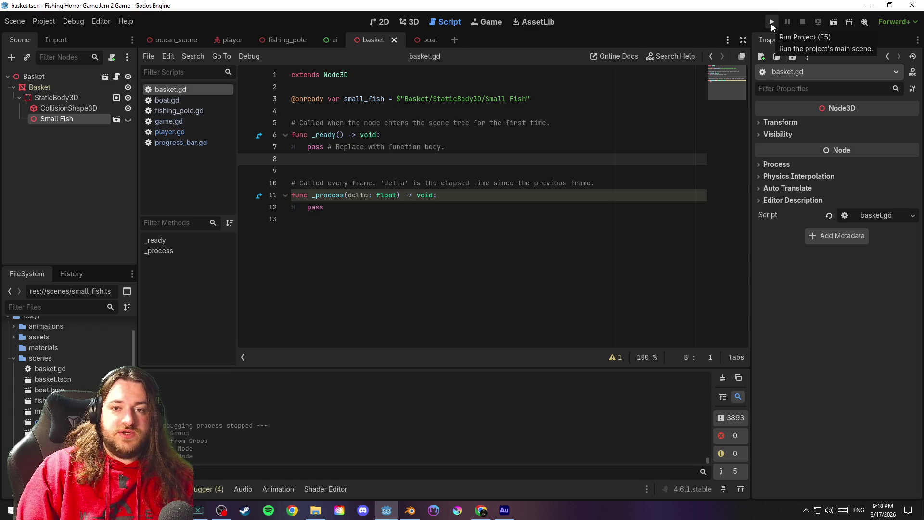
click(772, 24)
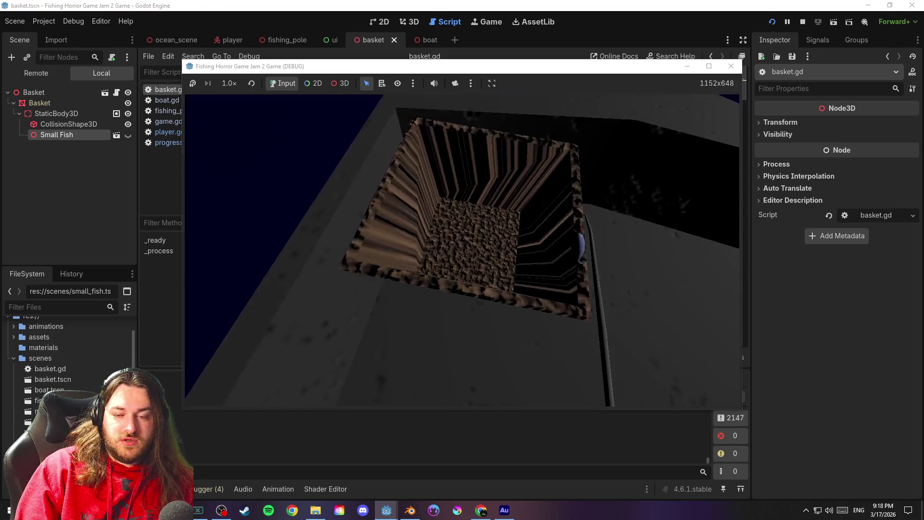
key(e)
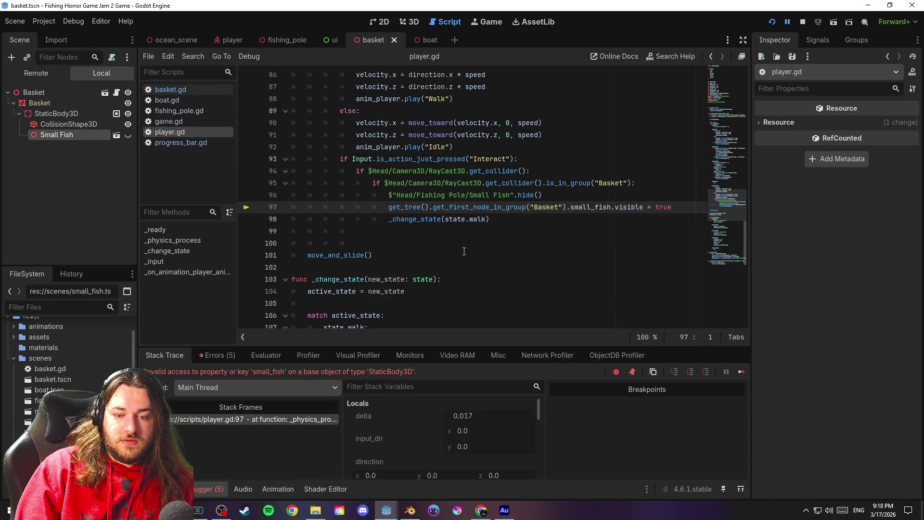
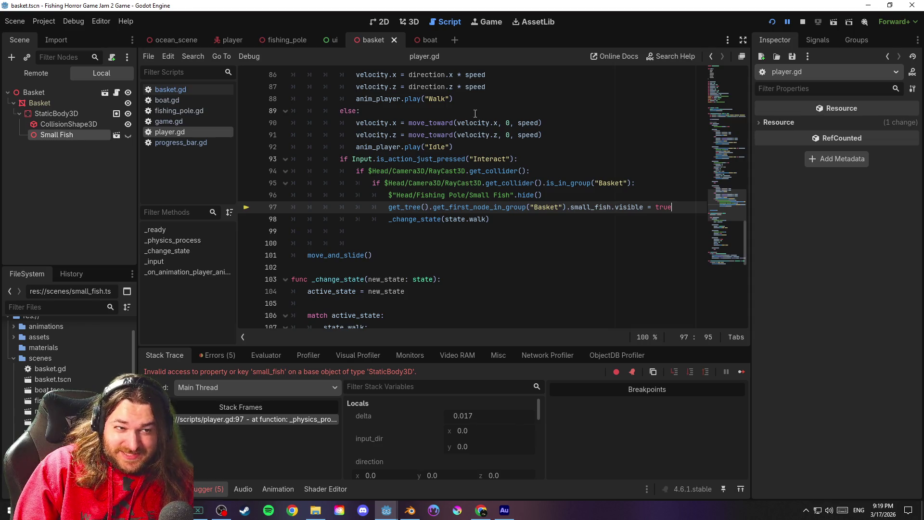
Open the Basket's basket.gd script and inspect the Small Fish and StaticBody3D nodes
click(117, 96)
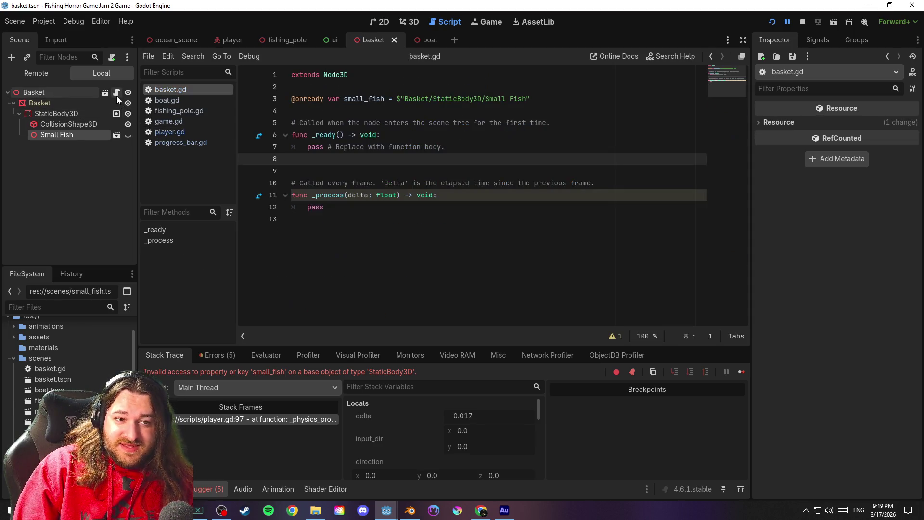
click(394, 113)
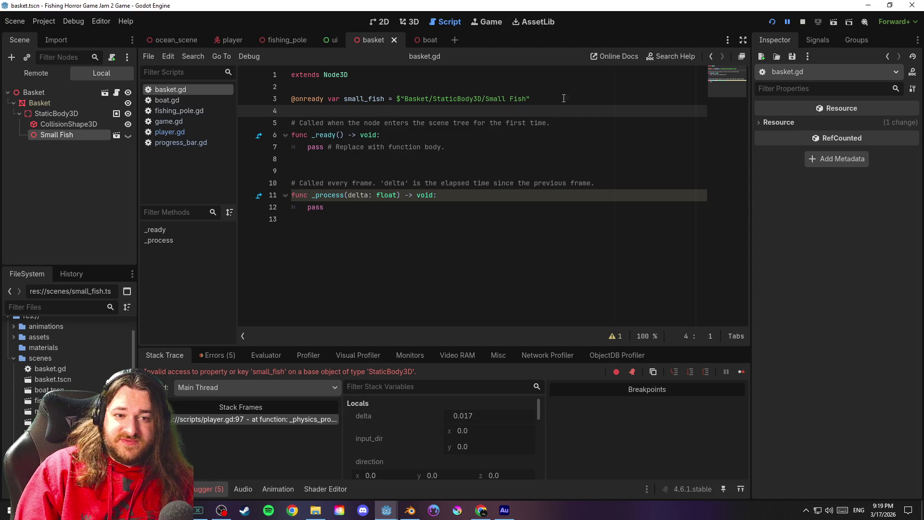
click(80, 138)
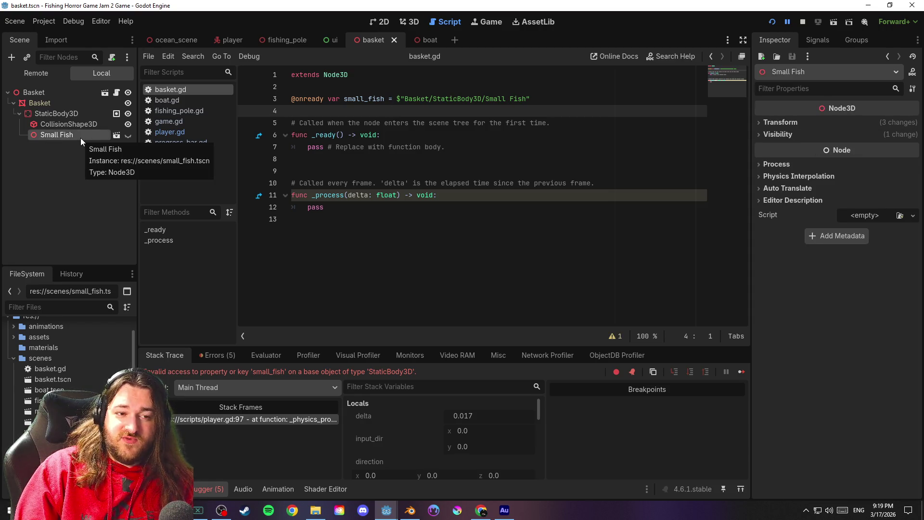
click(70, 114)
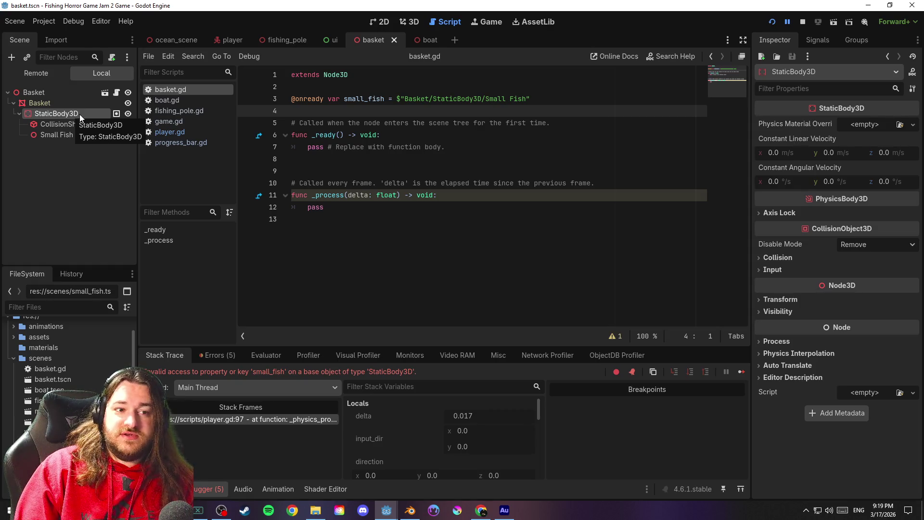
Move basket.gd into the res://scripts folder
click(56, 369)
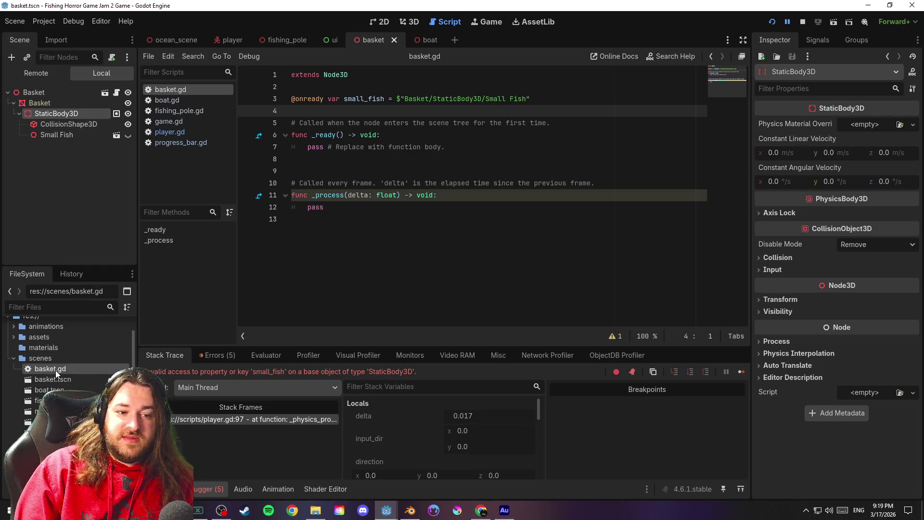
scroll(58, 368, down, 1)
mouse_move(65, 350)
mouse_down()
mouse_move(77, 394)
mouse_move(43, 442)
mouse_up()
click(428, 270)
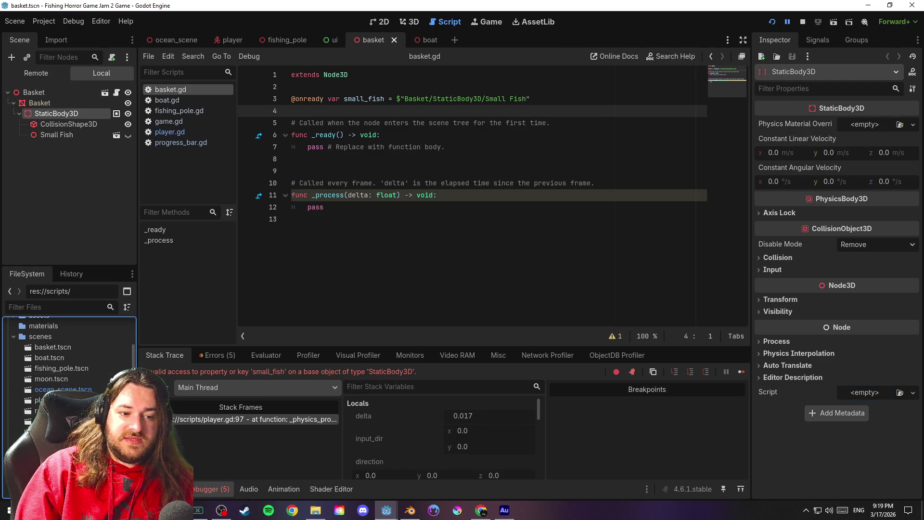
Attach basket.gd as the StaticBody3D's script
scroll(68, 385, down, 2)
mouse_move(48, 414)
mouse_down()
mouse_move(94, 174)
mouse_move(93, 117)
mouse_up()
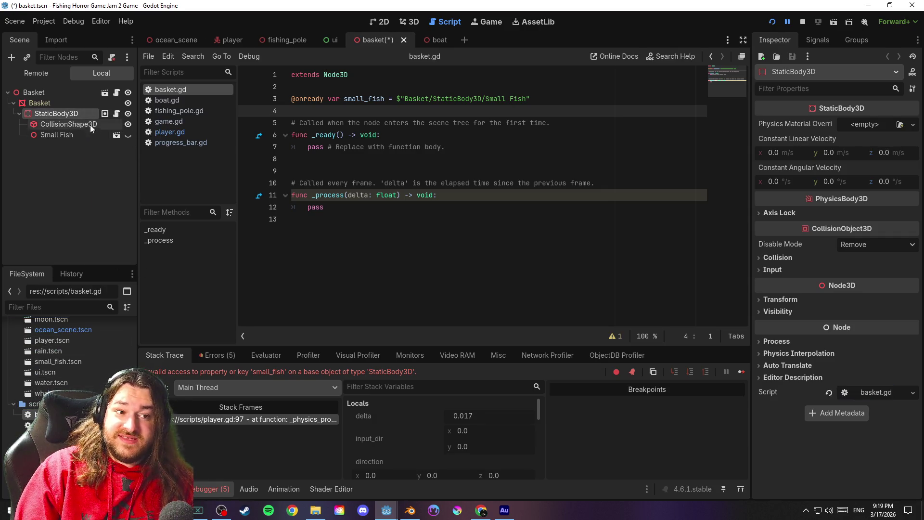
click(76, 91)
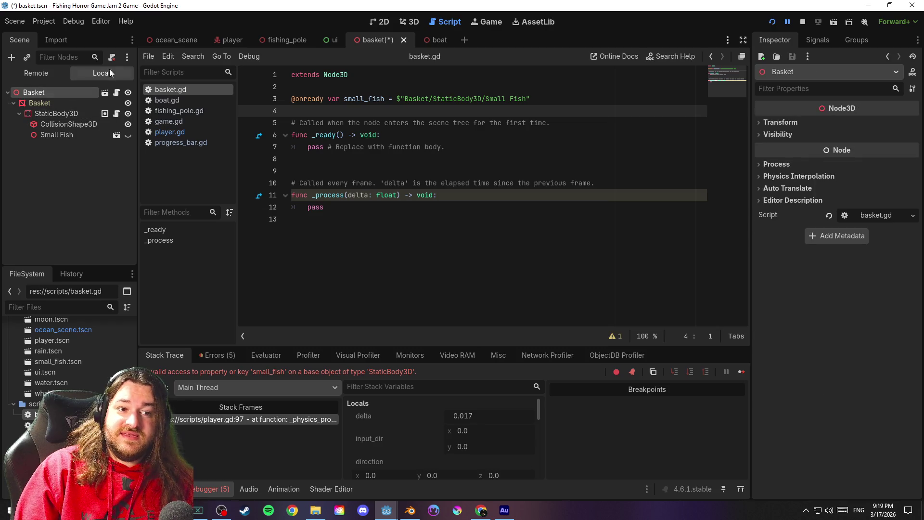
Reselect StaticBody3D, save the scene, and return to the basket.gd code
click(73, 116)
click(422, 210)
key(ctrl+s)
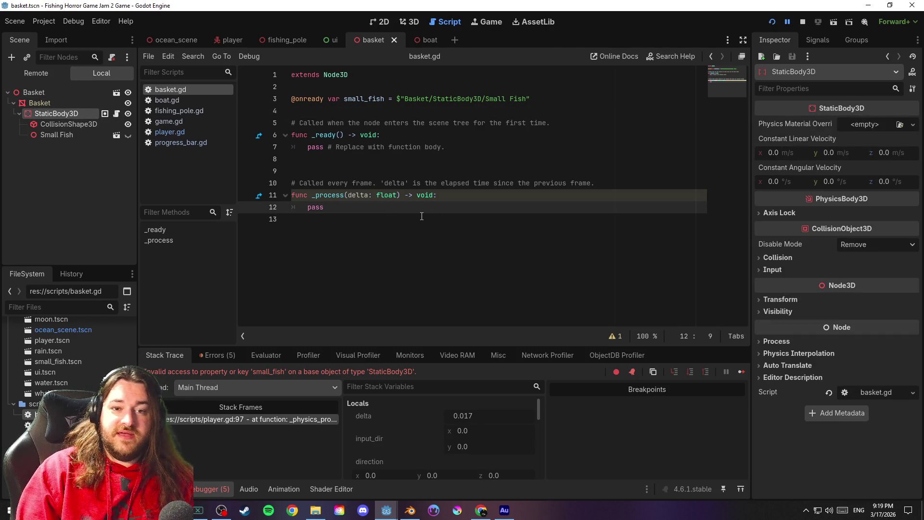
click(421, 215)
click(415, 211)
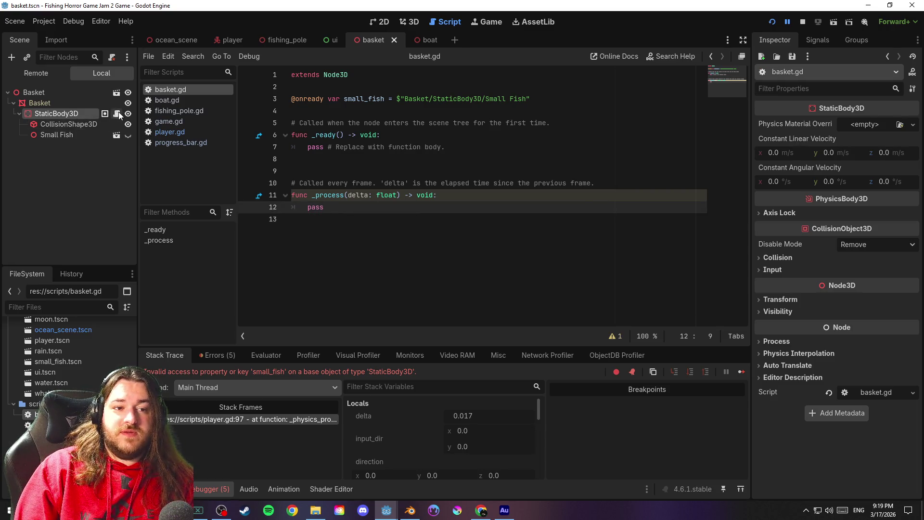
click(391, 112)
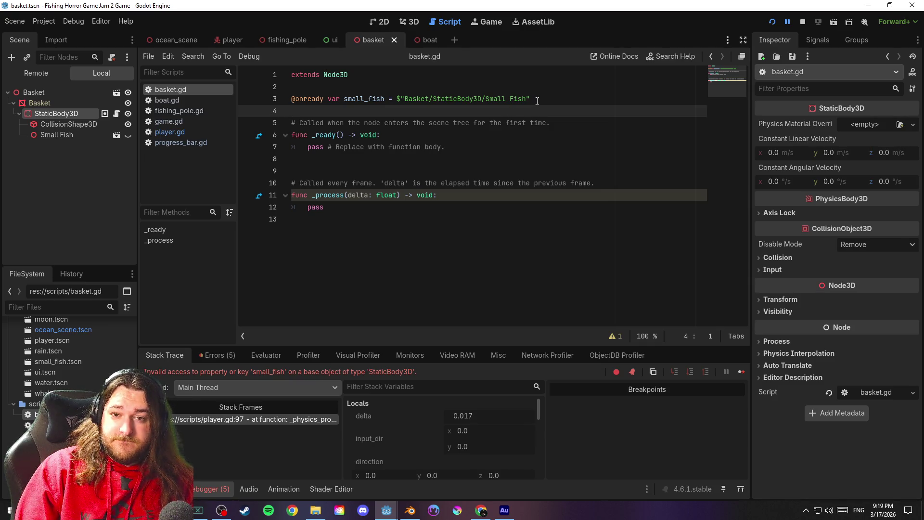
Replace line 3's old node path with $"Small Fish", save the script, and relaunch the game
drag(537, 101, 385, 99)
key(BackSpace)
key(ctrl+s)
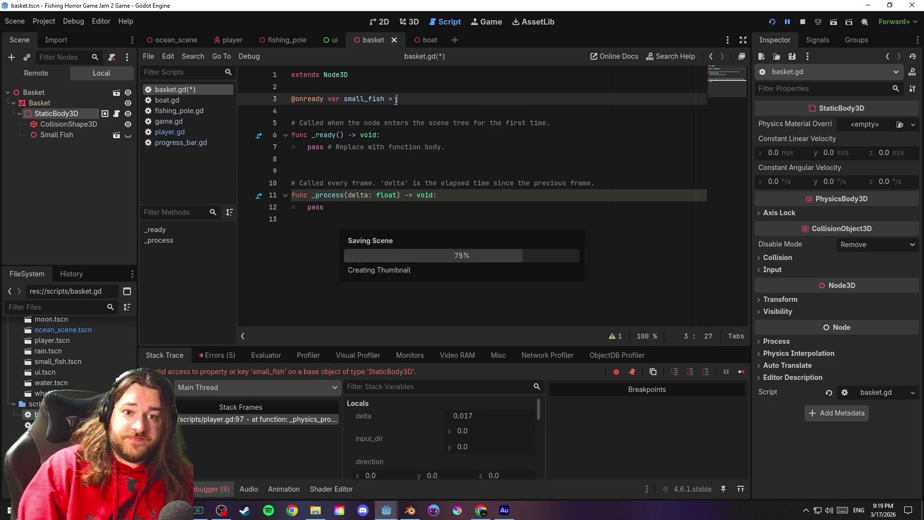
mouse_move(56, 135)
mouse_down()
mouse_move(357, 114)
mouse_move(406, 99)
mouse_up()
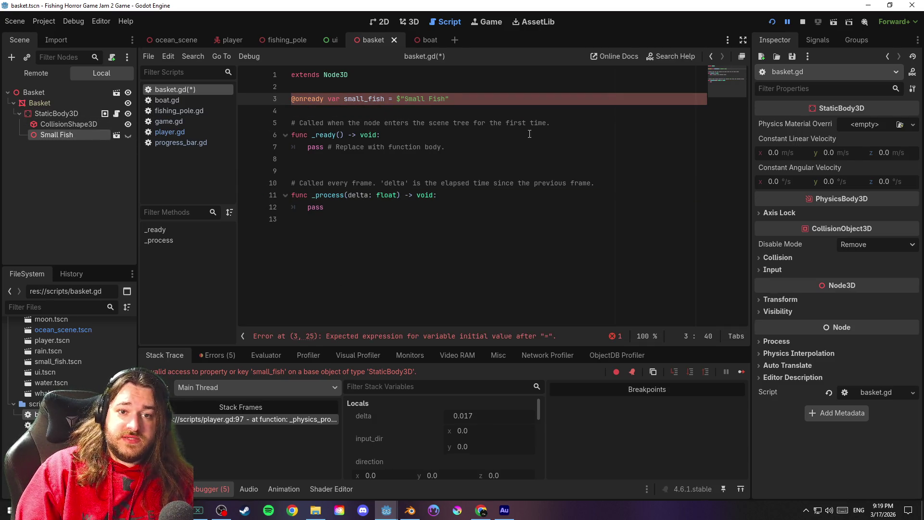
click(483, 110)
key(ctrl+s)
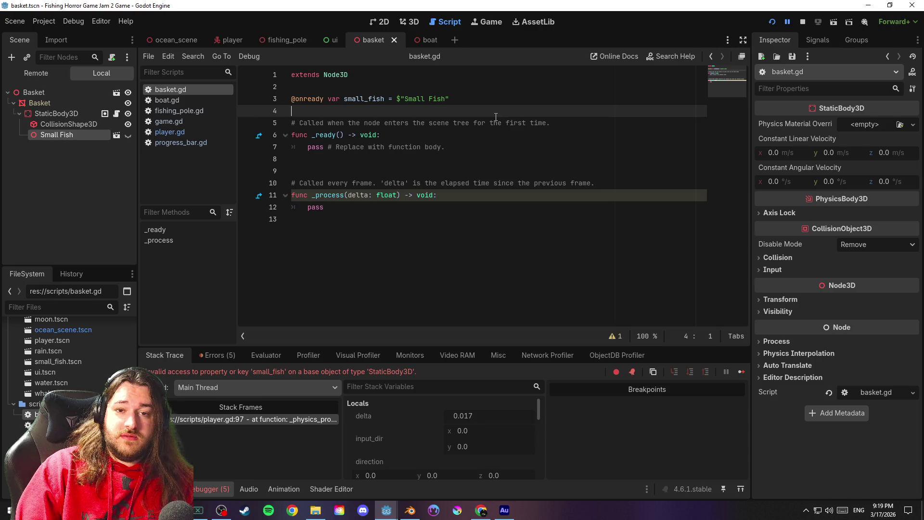
key(F5)
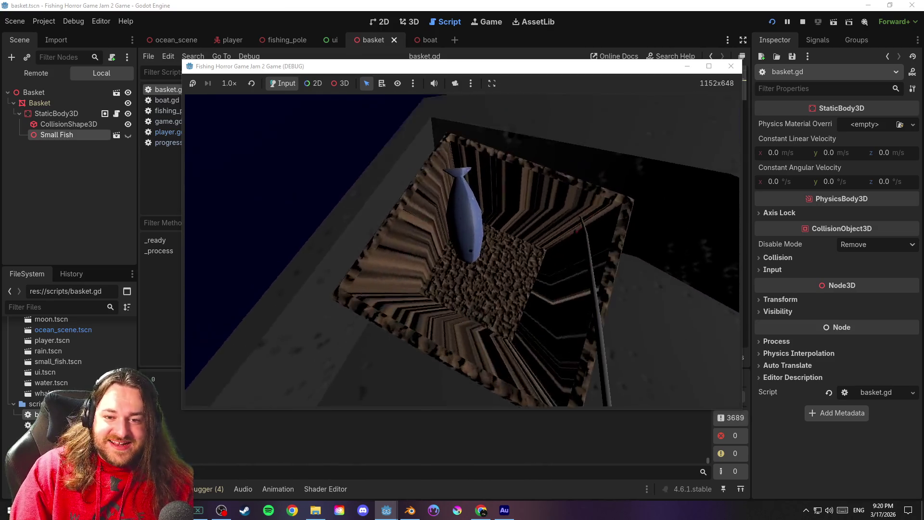
Stop the test run with F8 and return to basket.gd in the script editor
key(F8)
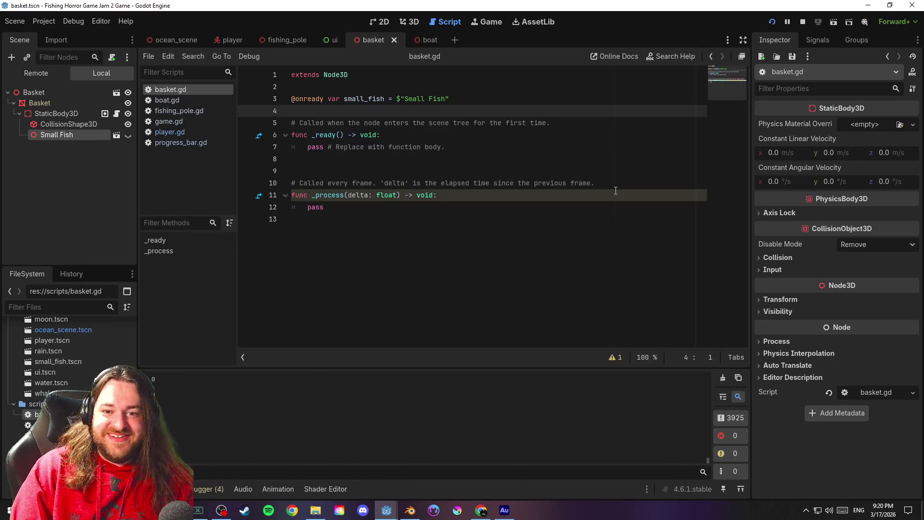
click(428, 210)
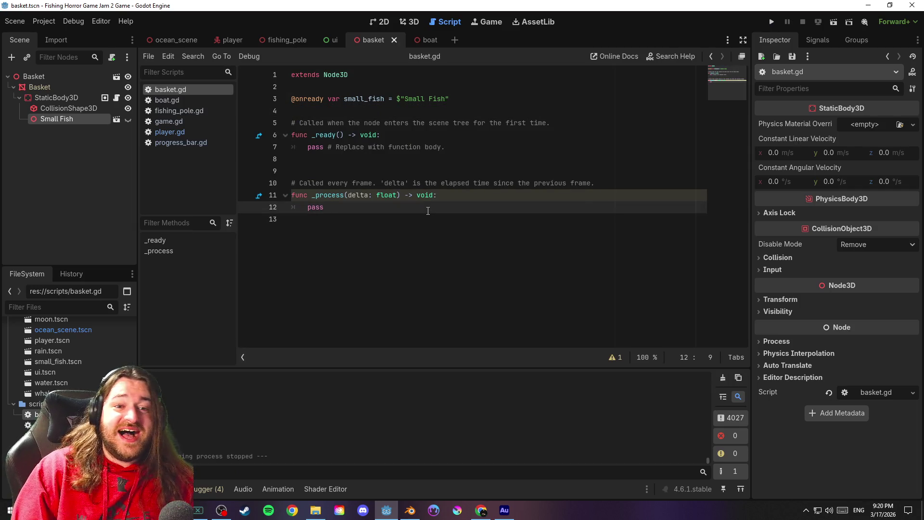
click(398, 181)
click(387, 171)
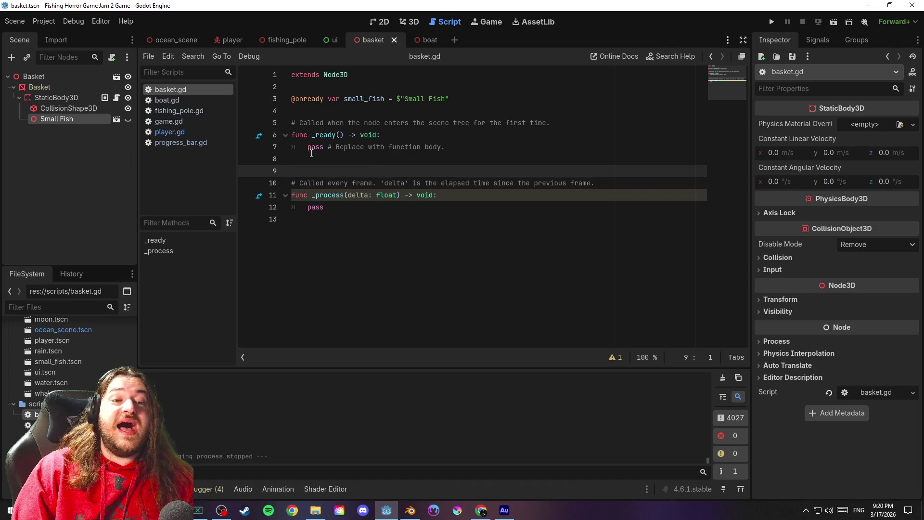
click(389, 163)
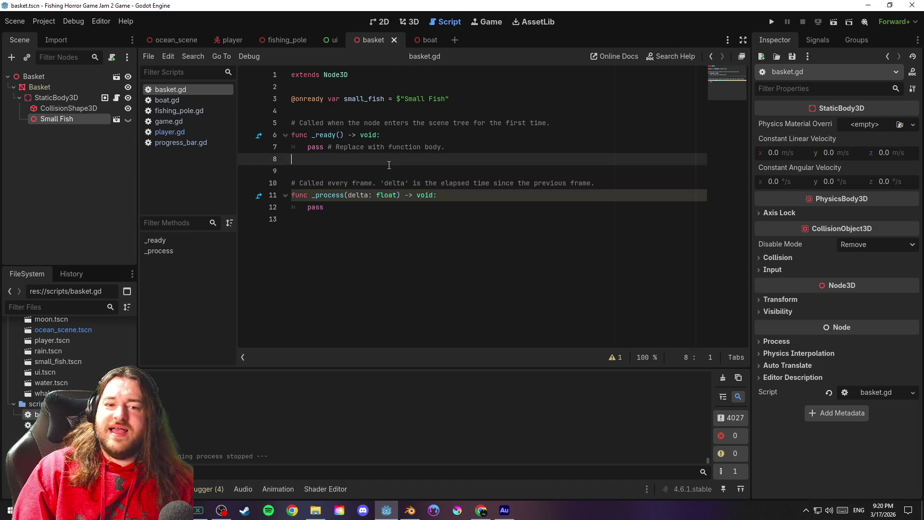
In the basket's 3D view, select the Small Fish and make it visible
click(37, 76)
click(407, 21)
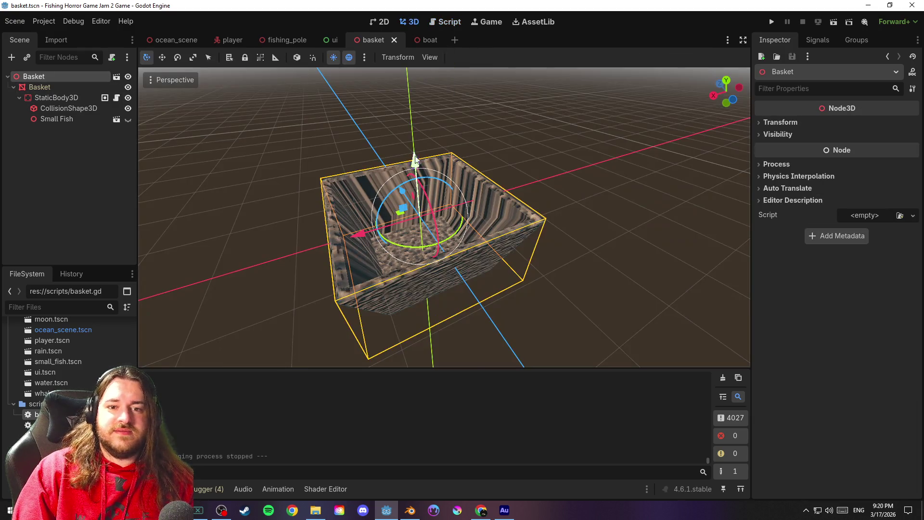
mouse_move(533, 139)
mouse_down()
mouse_move(566, 154)
mouse_move(140, 129)
mouse_up()
click(56, 119)
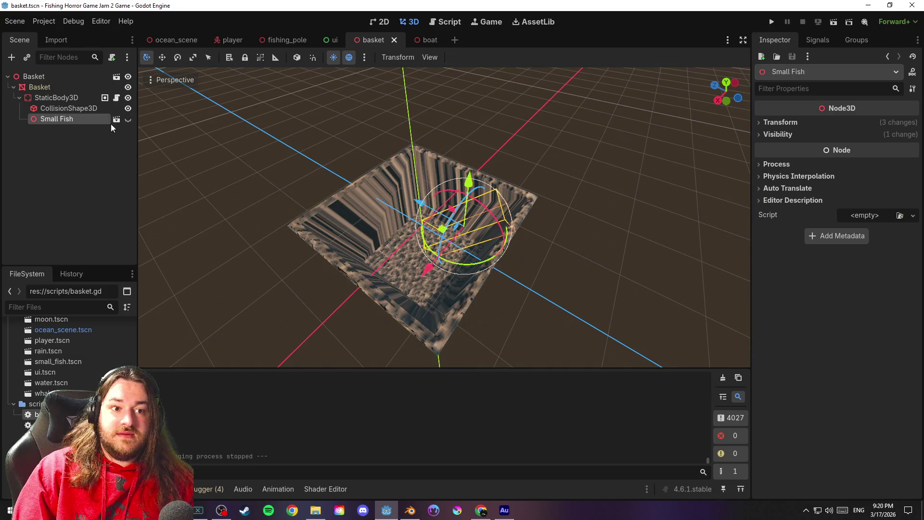
click(128, 120)
scroll(520, 146, up, 8)
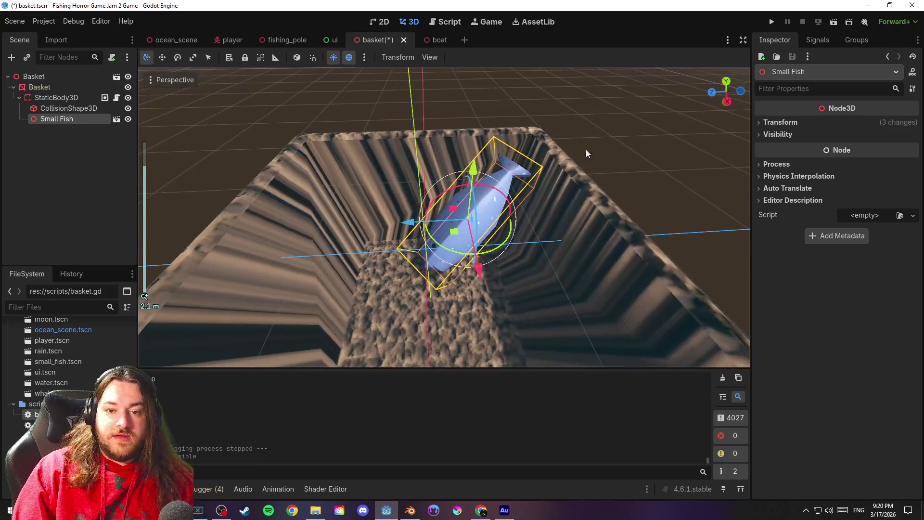
Set the Small Fish's transform scale to 0.5
click(780, 122)
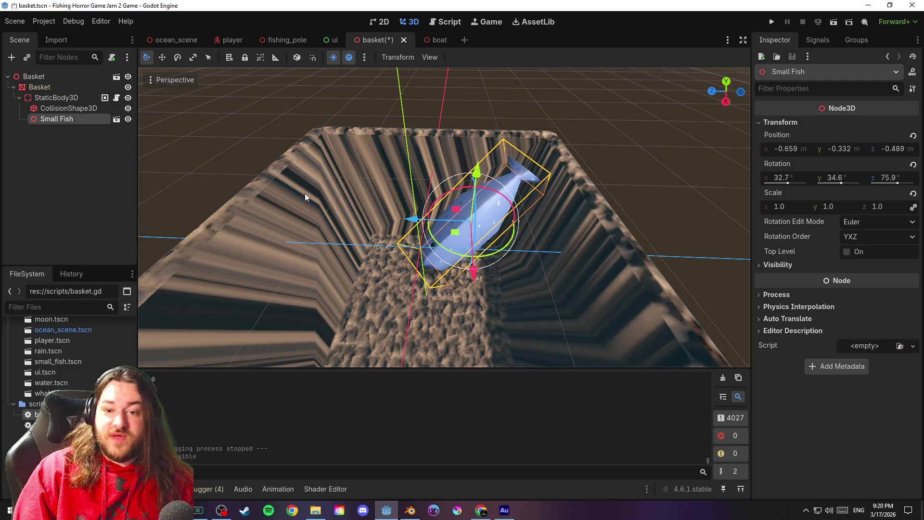
click(77, 119)
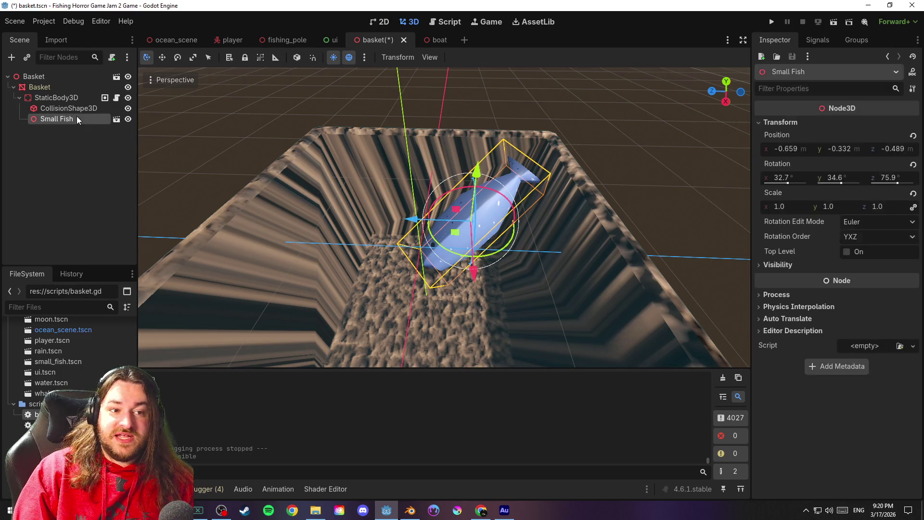
click(780, 207)
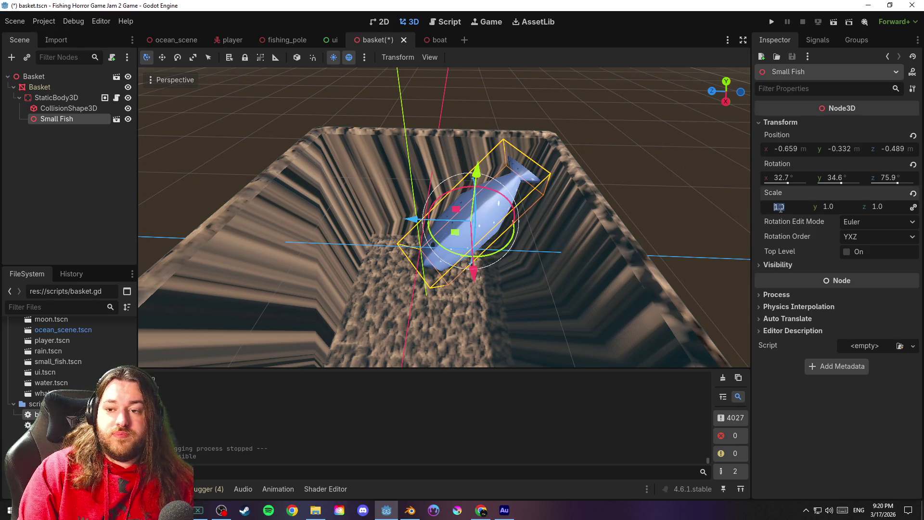
text(0.5)
key(Return)
Lower the Small Fish deeper into the basket along its Z axis
mouse_move(735, 233)
mouse_down()
mouse_move(585, 161)
mouse_move(497, 202)
mouse_move(525, 304)
mouse_up()
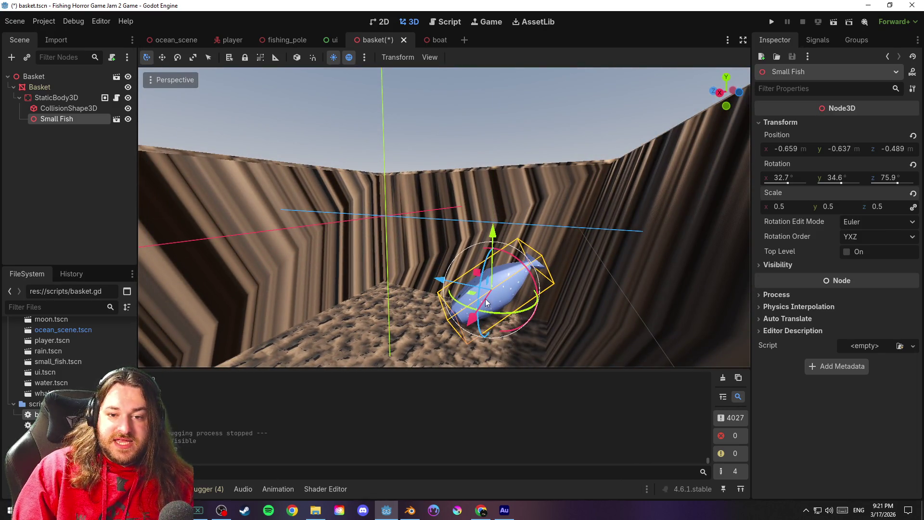
mouse_move(442, 282)
mouse_down()
mouse_move(476, 289)
mouse_move(463, 292)
mouse_up()
mouse_move(605, 275)
mouse_down()
mouse_move(628, 223)
mouse_move(657, 209)
mouse_move(511, 264)
mouse_move(511, 272)
mouse_up()
mouse_move(574, 257)
mouse_down()
mouse_move(672, 247)
mouse_move(728, 262)
mouse_move(486, 252)
mouse_move(592, 360)
mouse_move(584, 295)
mouse_move(625, 276)
mouse_up()
Save the basket scene and add a CollisionShape3D child under the boat's StaticBody3D
key(ctrl+s)
key(ctrl+Tab)
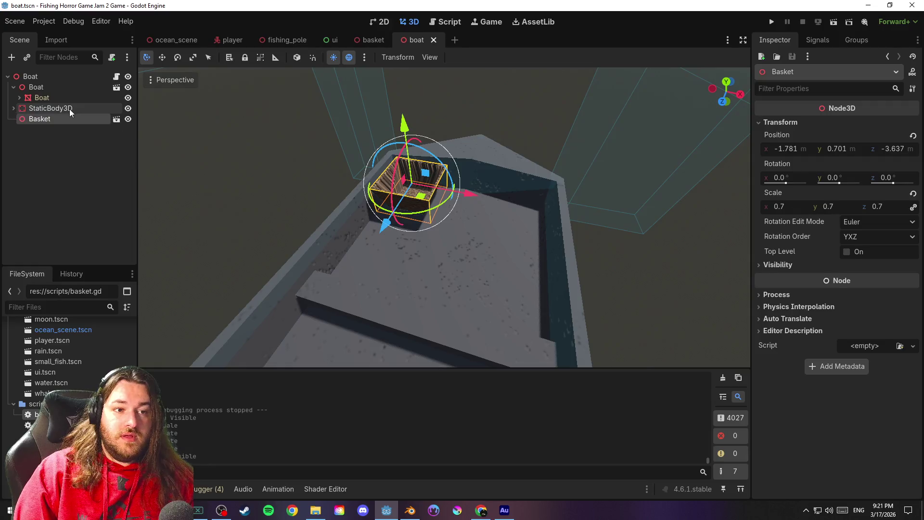
right_click(72, 108)
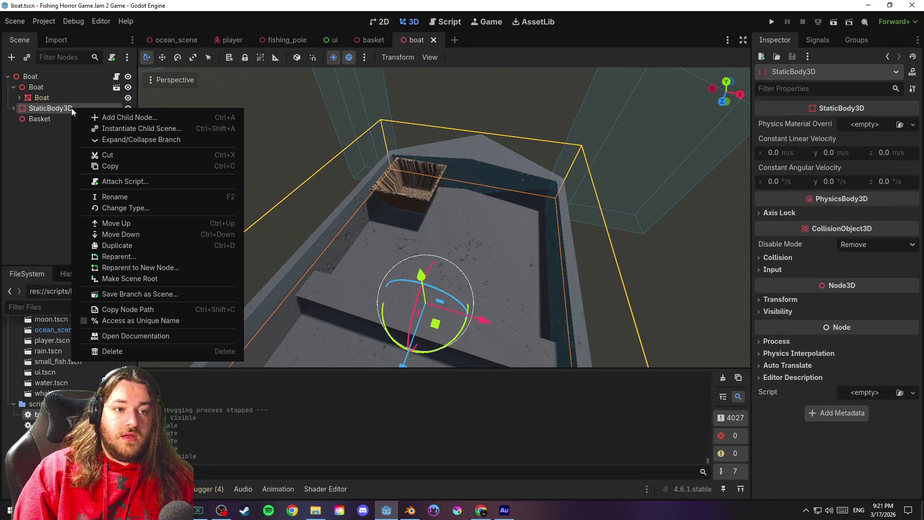
click(146, 119)
text(collis)
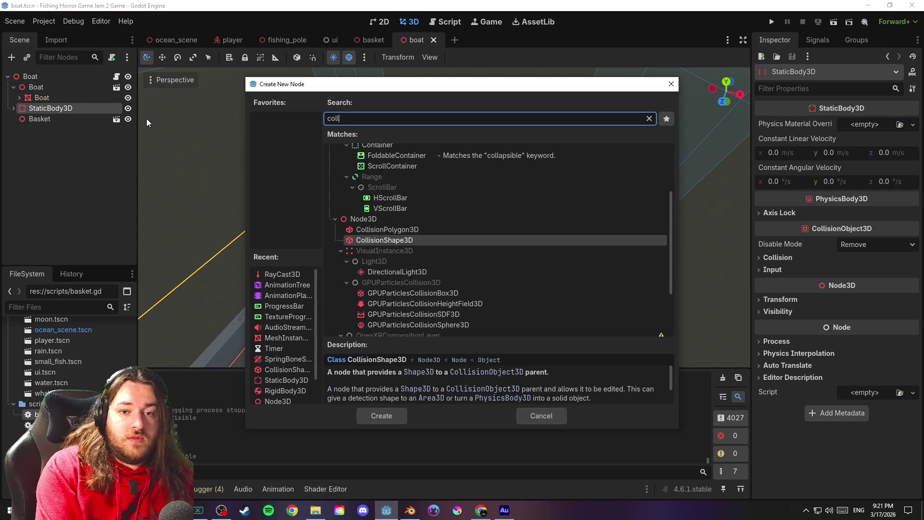
key(Return)
key(Return)
key(Return)
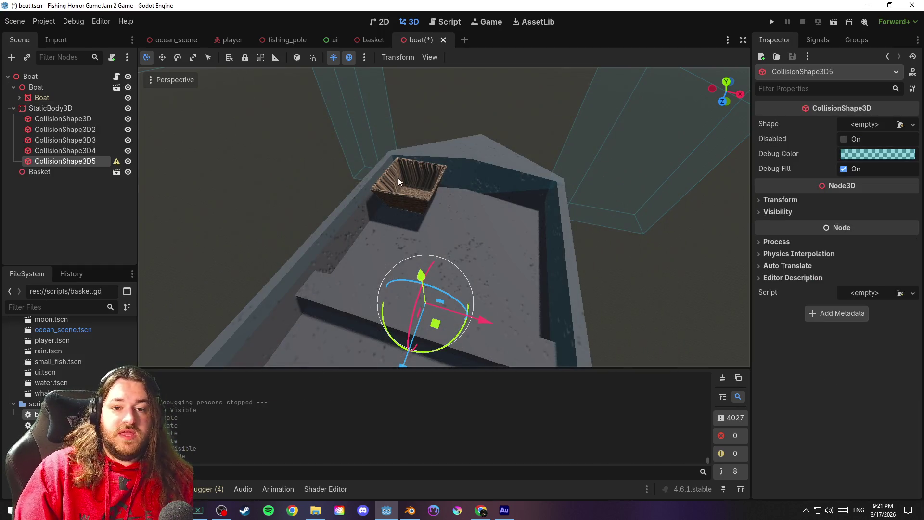
Give the collision node a BoxShape3D and position and size it over the basket
click(883, 126)
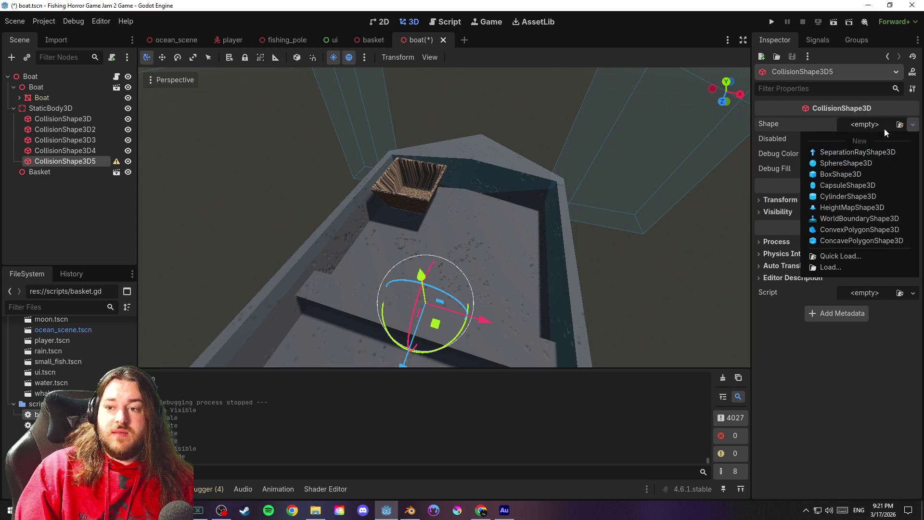
click(859, 174)
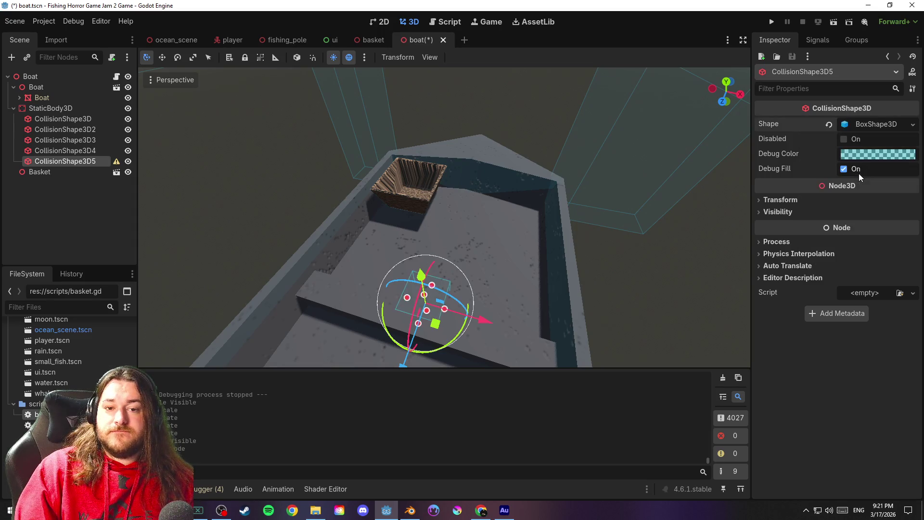
drag(404, 368, 433, 270)
drag(519, 226, 426, 206)
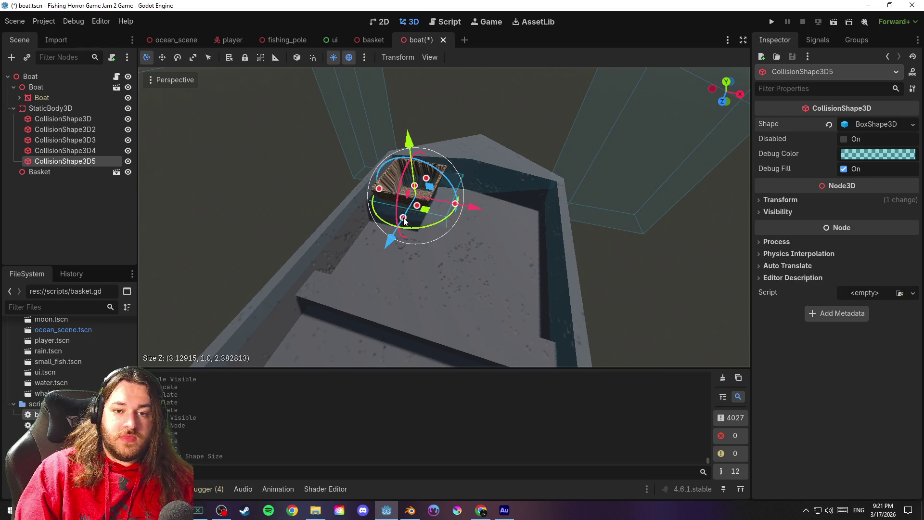
mouse_move(416, 189)
mouse_down()
mouse_move(416, 167)
mouse_move(463, 218)
mouse_move(488, 221)
mouse_move(450, 190)
mouse_move(430, 188)
mouse_move(464, 244)
mouse_move(550, 244)
mouse_move(483, 293)
mouse_move(553, 290)
mouse_move(584, 310)
mouse_move(334, 308)
mouse_move(436, 178)
mouse_move(423, 179)
mouse_up()
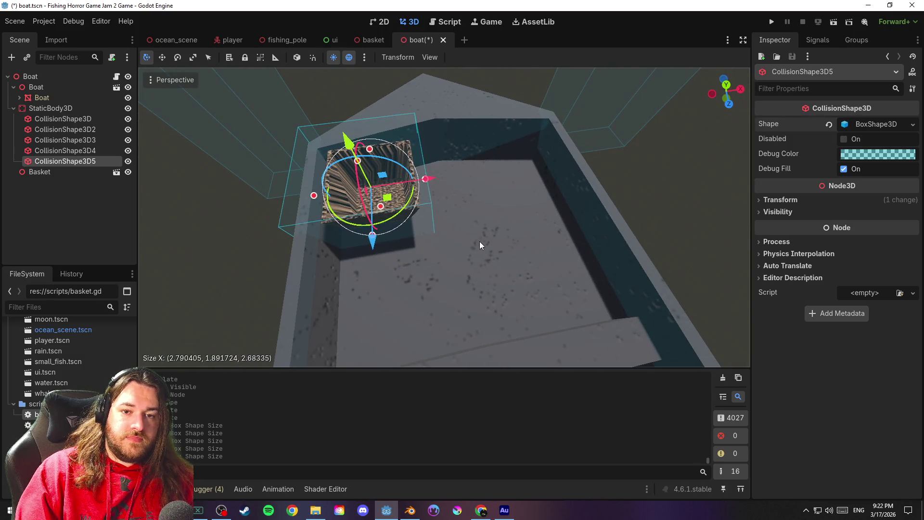
Save the boat scene and run the game
scroll(479, 241, down, 3)
key(ctrl+s)
scroll(494, 236, up, 2)
click(771, 22)
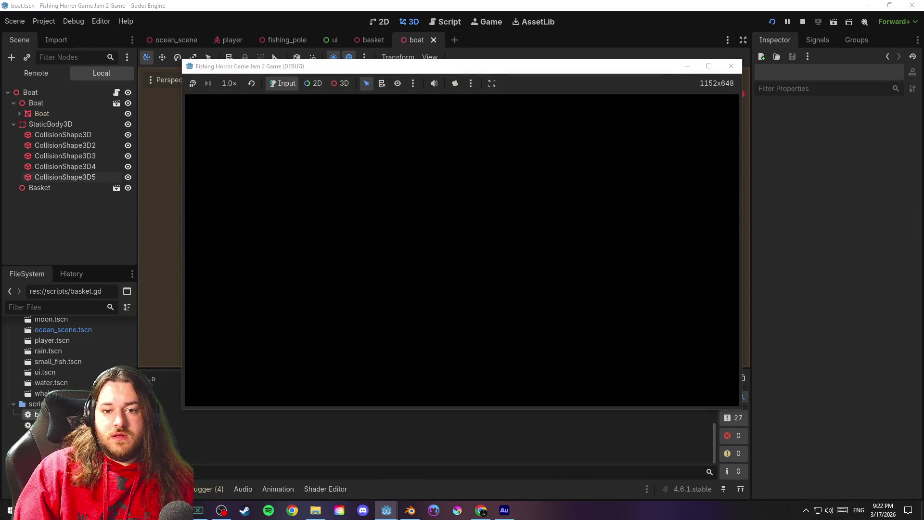
Test the basket in the running game, close it, and select CollisionShape3D5
key(w)
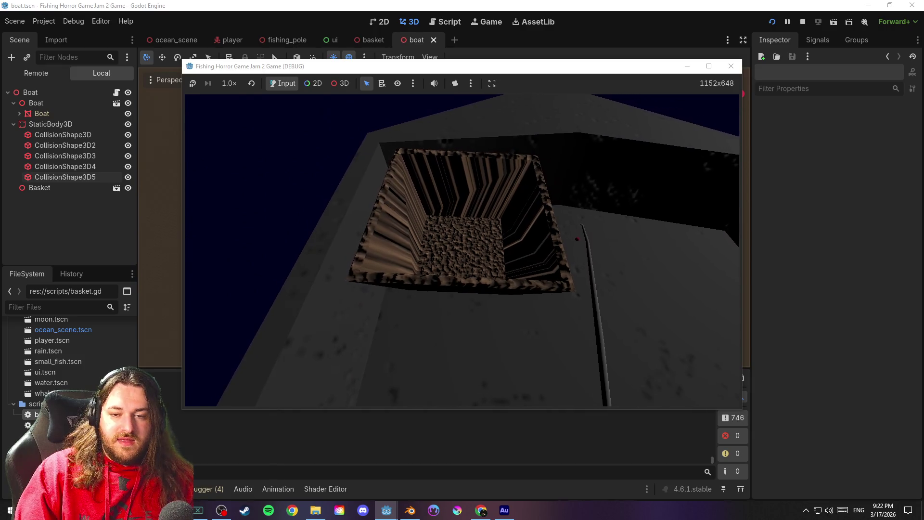
key(F8)
scroll(446, 216, up, 3)
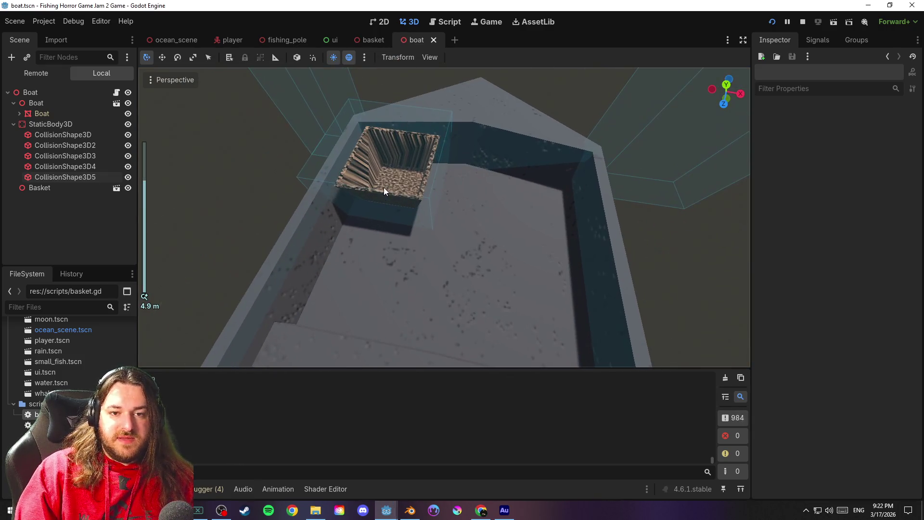
click(383, 188)
scroll(426, 200, up, 2)
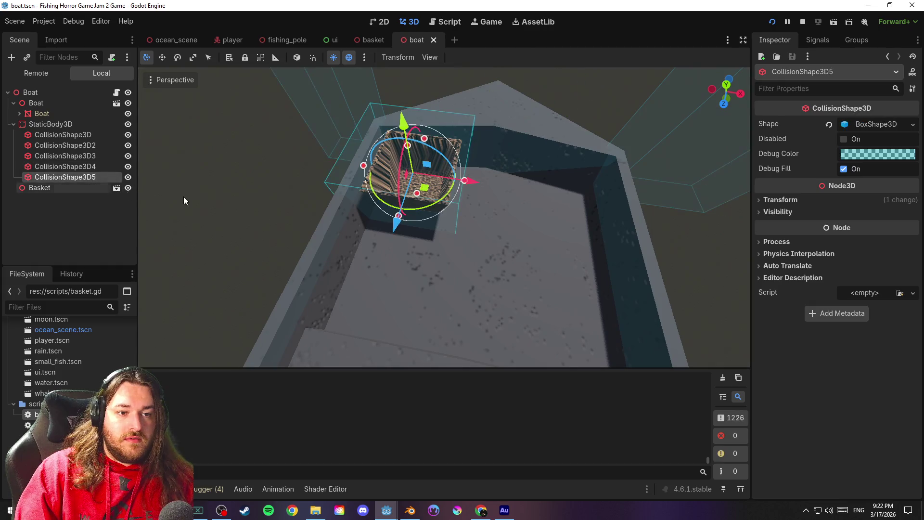
Shrink the collision box to 2.37 × 1.89 × 2.20 around the basket and save
drag(461, 185, 457, 185)
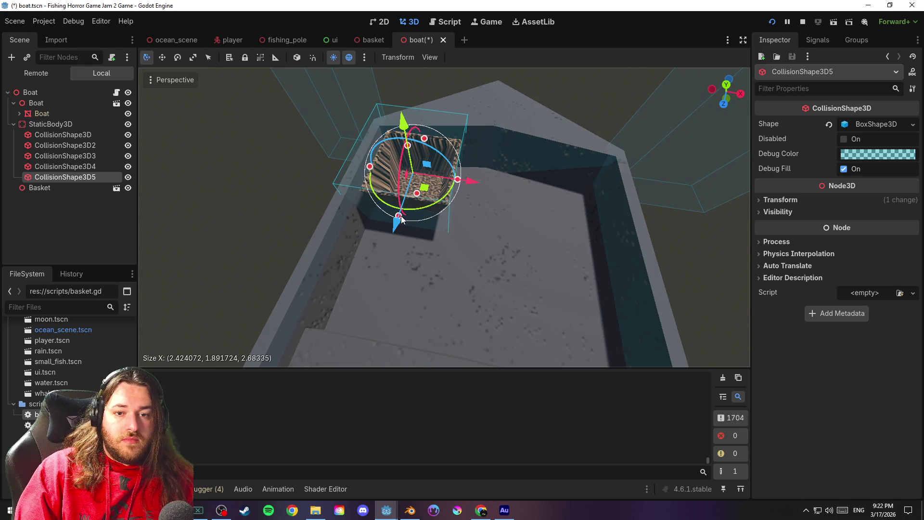
drag(401, 219, 404, 218)
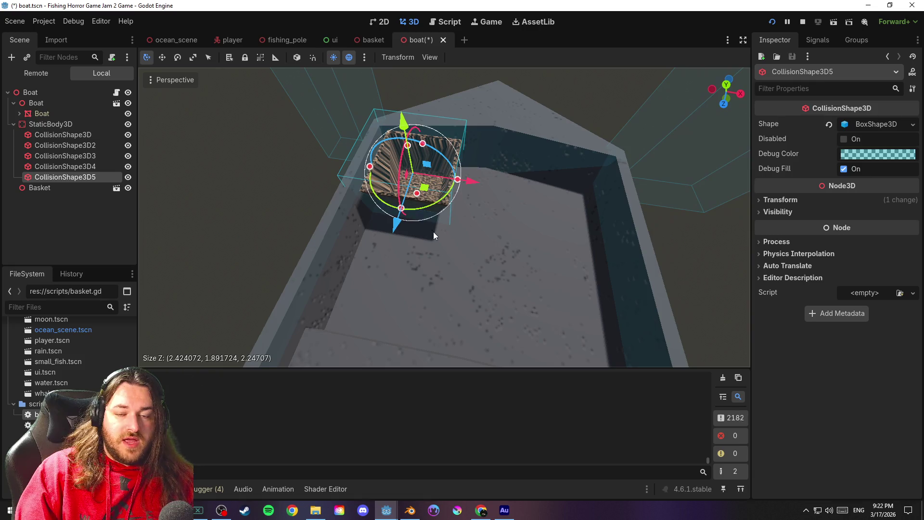
scroll(434, 230, up, 5)
mouse_move(505, 219)
mouse_down()
mouse_move(447, 246)
mouse_move(477, 252)
mouse_move(503, 196)
mouse_up()
drag(484, 162, 481, 159)
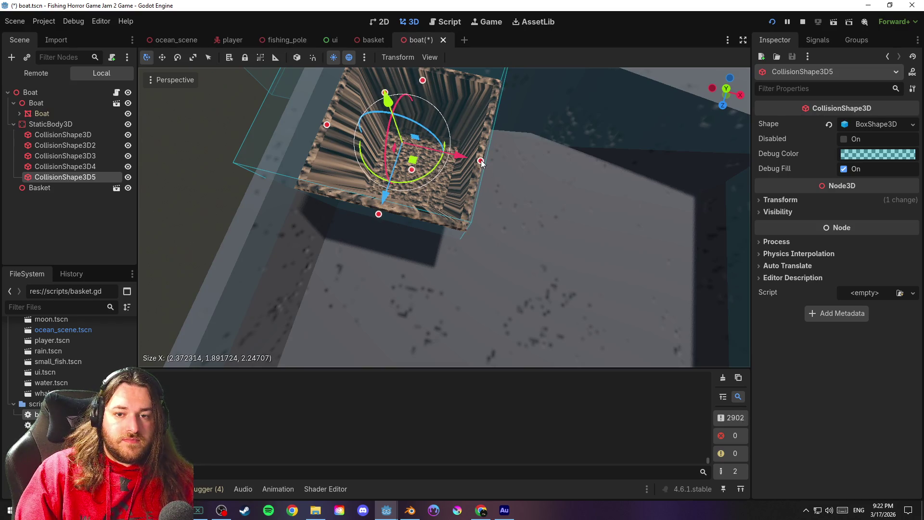
drag(377, 217, 383, 212)
scroll(535, 247, down, 5)
scroll(529, 245, down, 12)
key(ctrl+s)
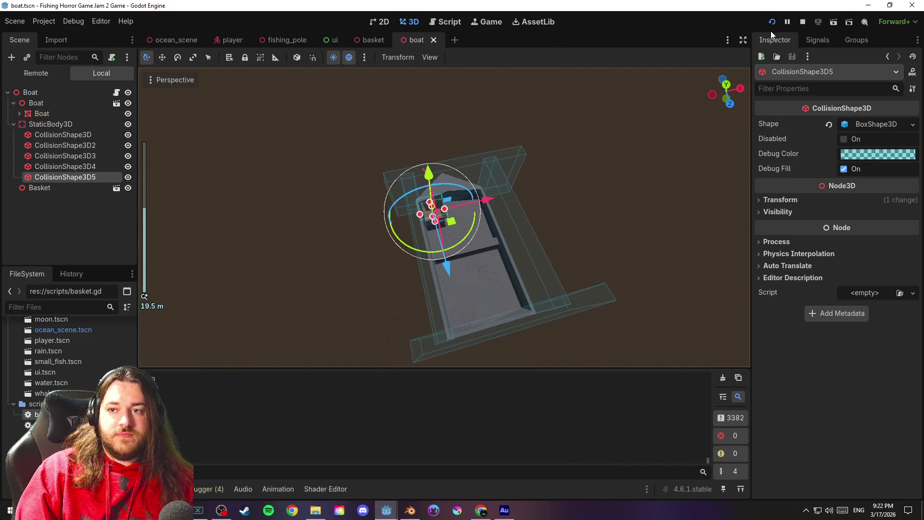